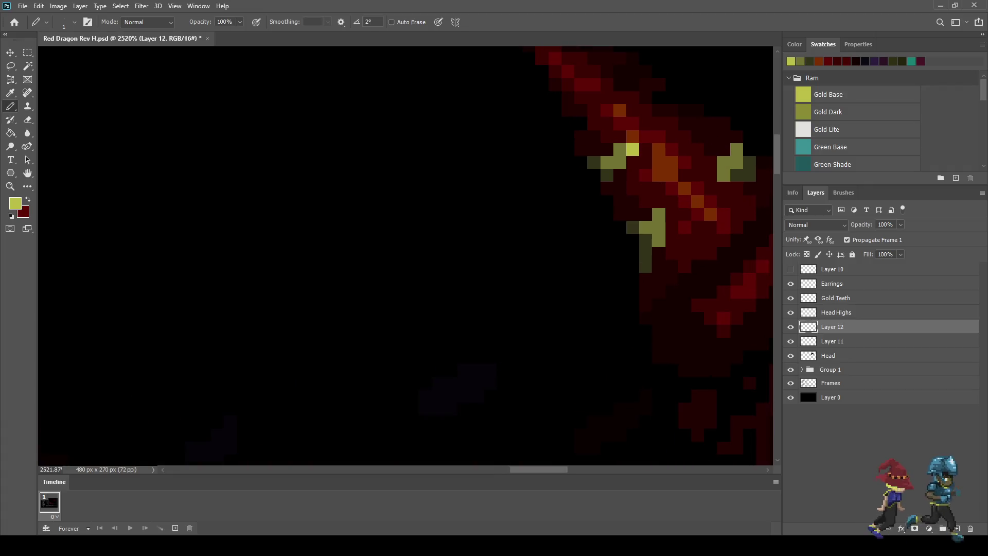
Paint gold highlight pixels on the left, right and lower horn areas with the Pencil.
left_click(619, 163)
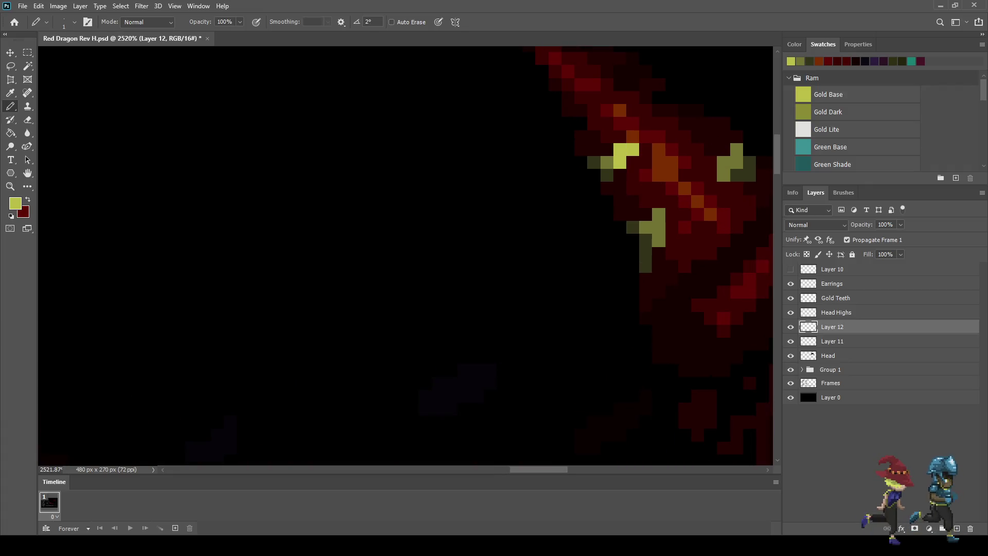
left_click(738, 150)
left_click(723, 162)
left_click(659, 214)
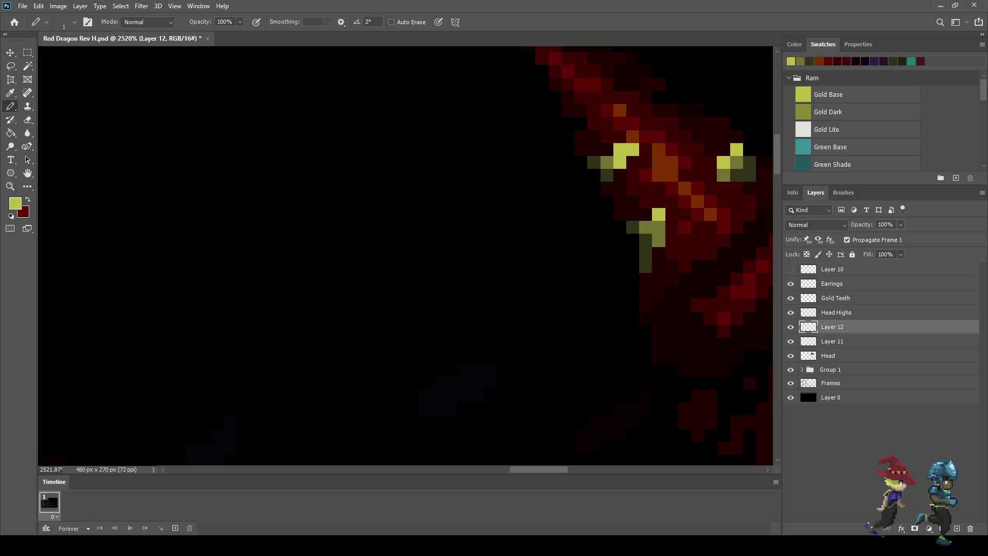
scroll(486, 165, "down", 10)
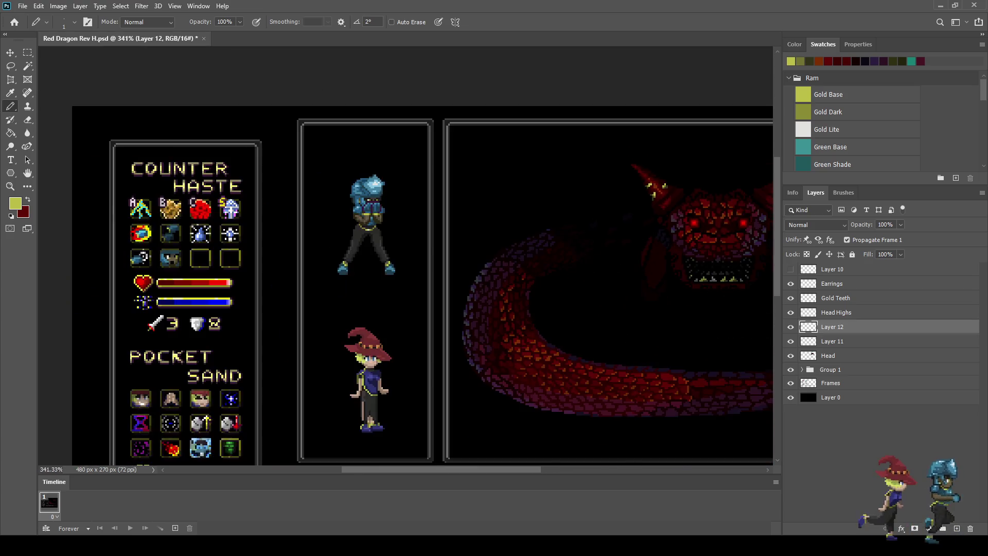
scroll(498, 175, "up", 5)
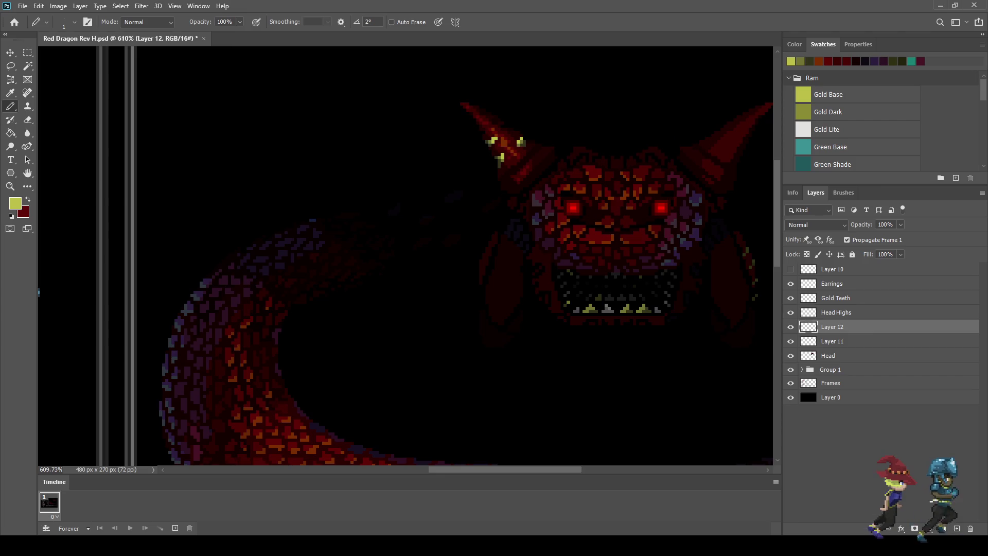
Set the horn highlight layer's opacity to 65%, after trying 50% and 75%.
left_click(885, 225)
type("50")
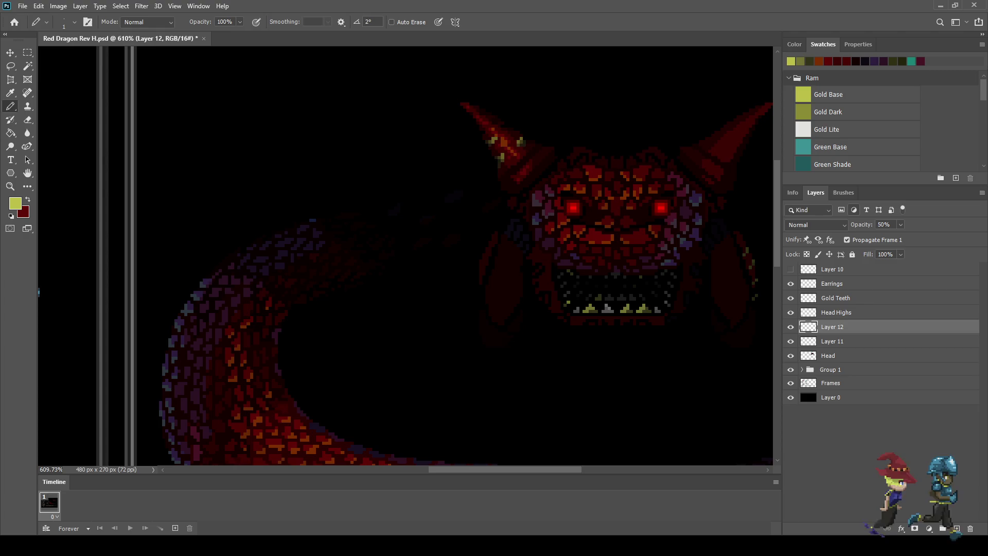
key("Return")
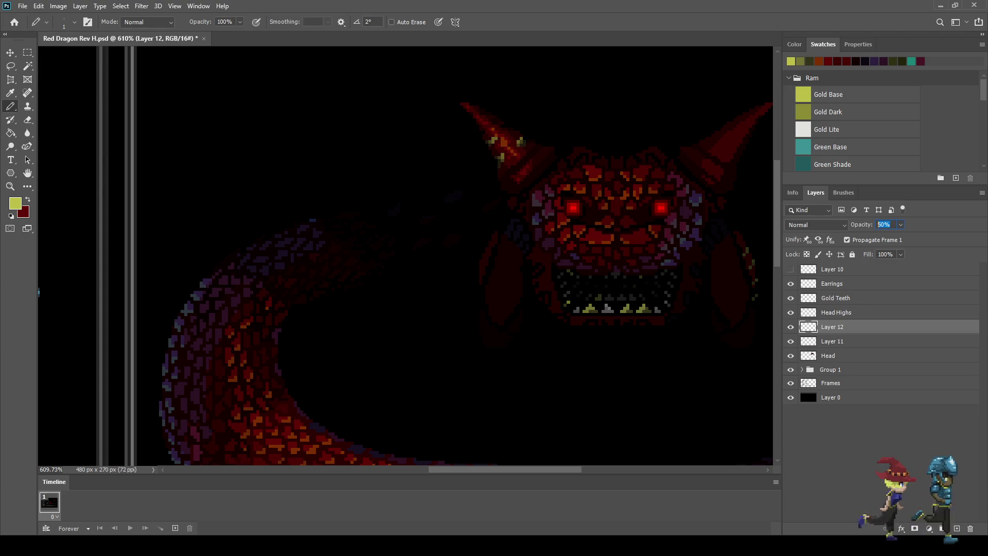
type("75")
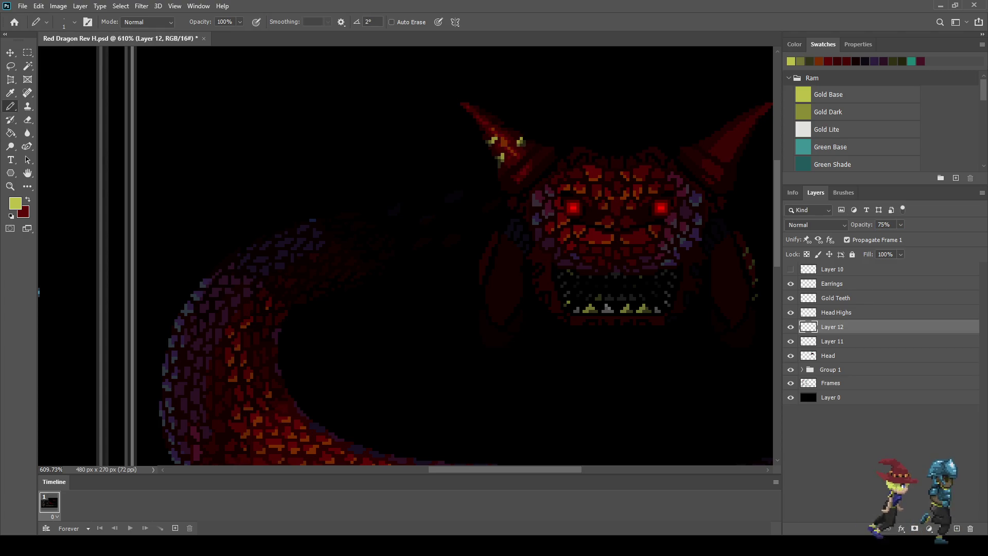
key("Return")
type("65")
Compare the scene with the highlights hidden, then merge Layer 12 down into Layer 11.
key("ctrl+0")
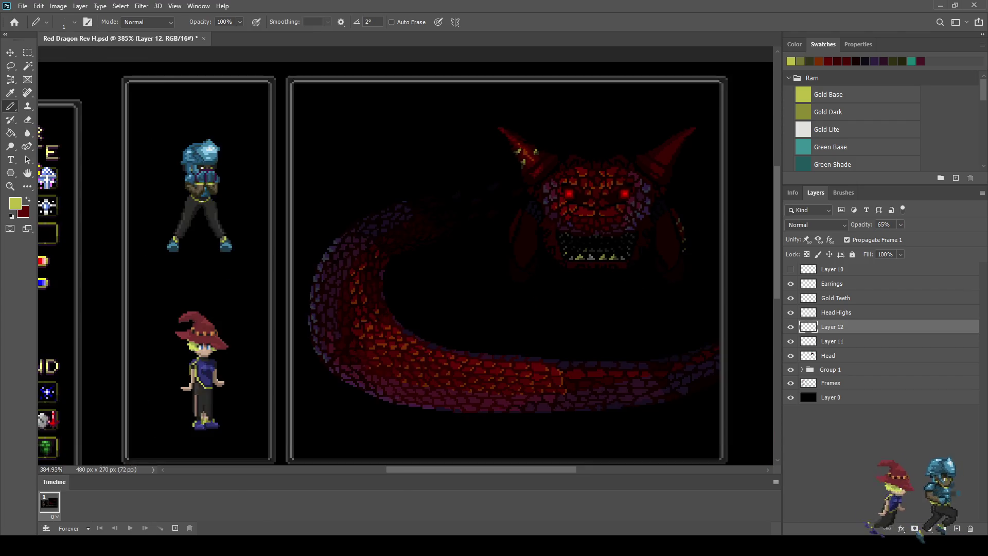
key("ctrl+minus")
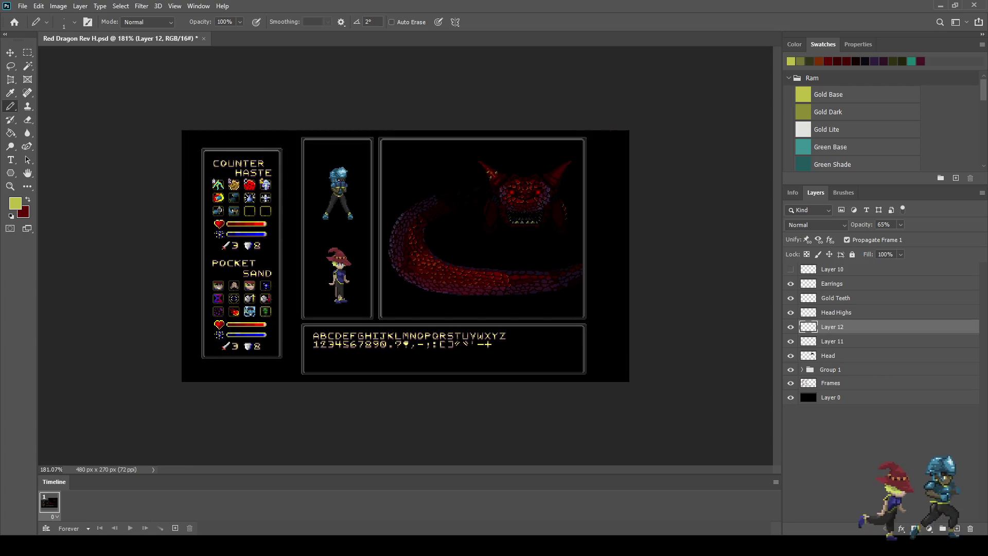
key("ctrl+plus")
scroll(539, 127, "up", 5)
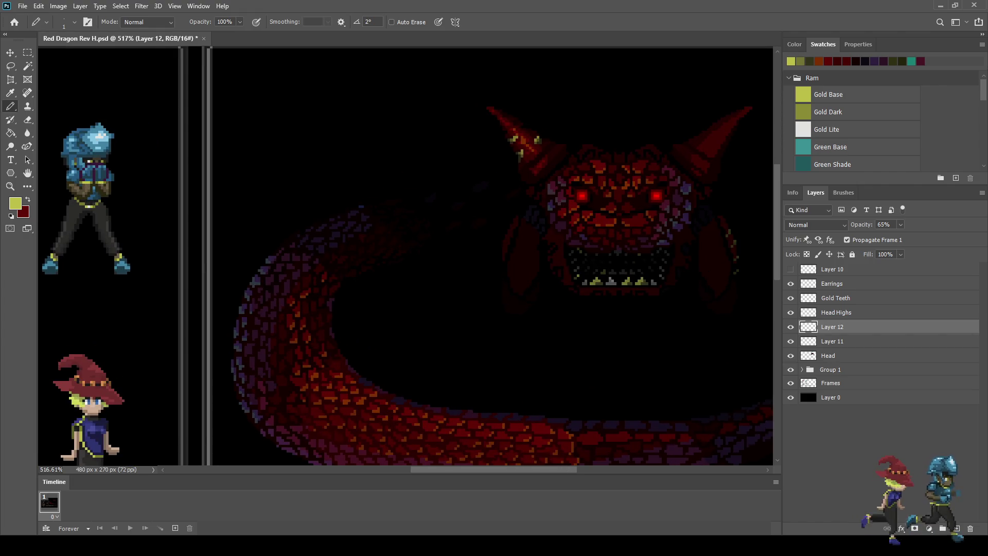
scroll(580, 87, "up", 2)
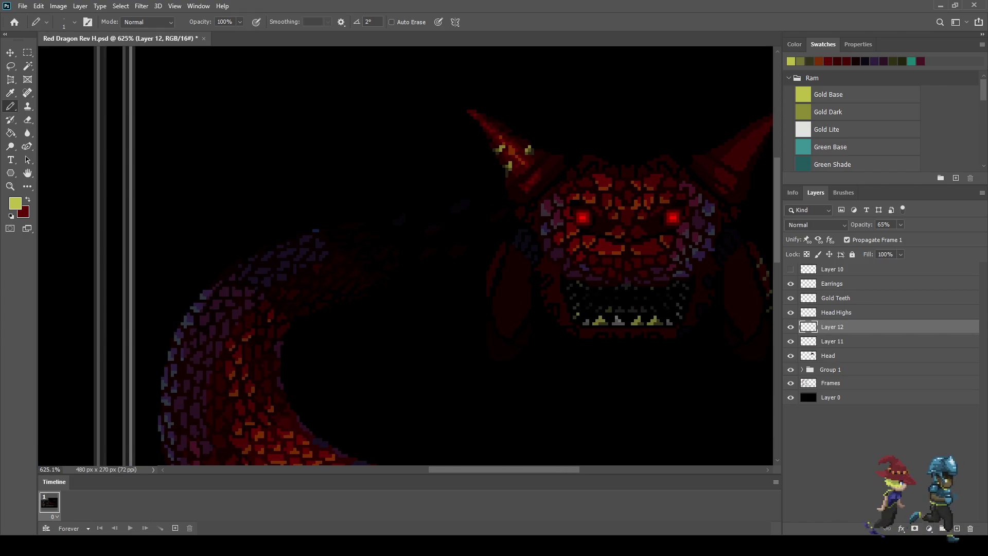
scroll(531, 129, "down", 5)
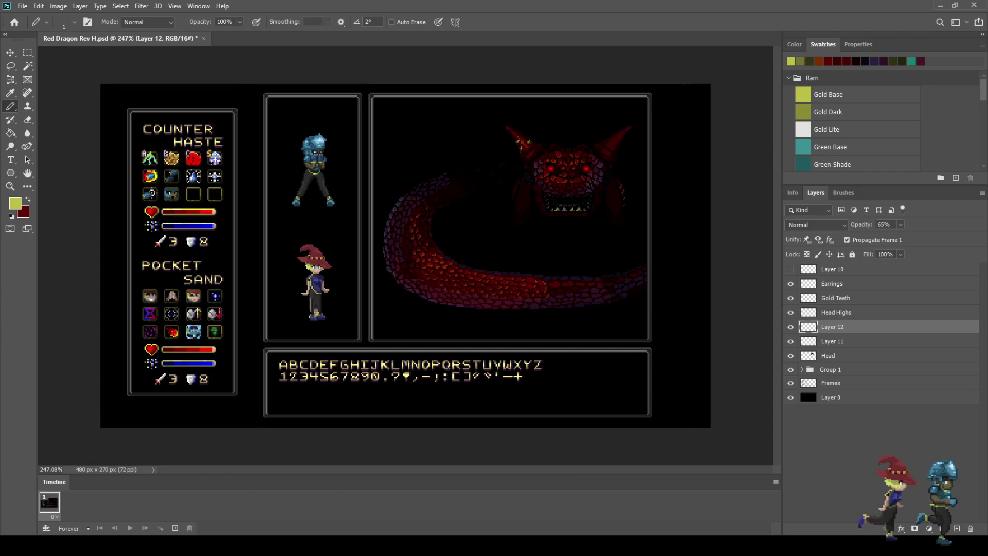
scroll(535, 126, "up", 5)
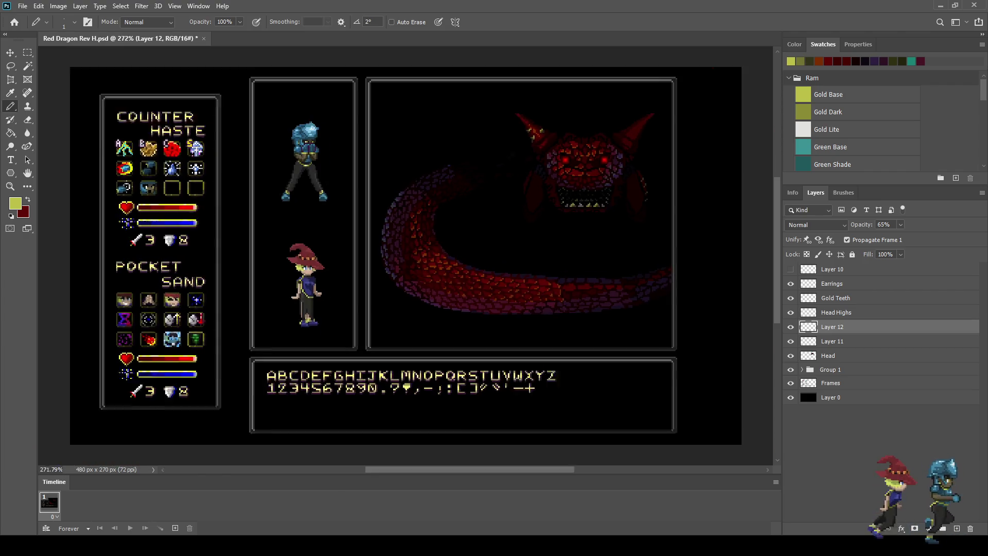
key("ctrl+comma")
key("ctrl+comma")
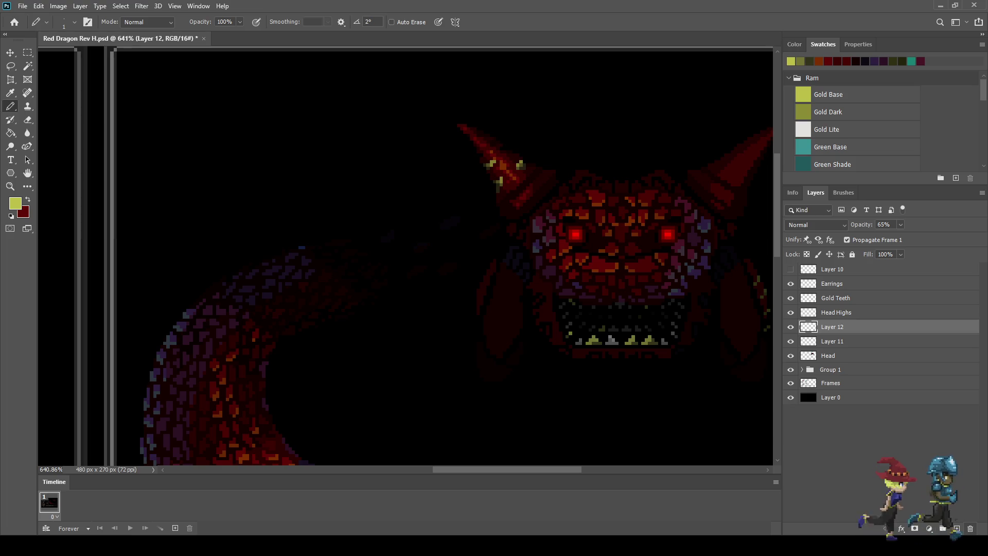
key("ctrl+e")
scroll(513, 170, "down", 5)
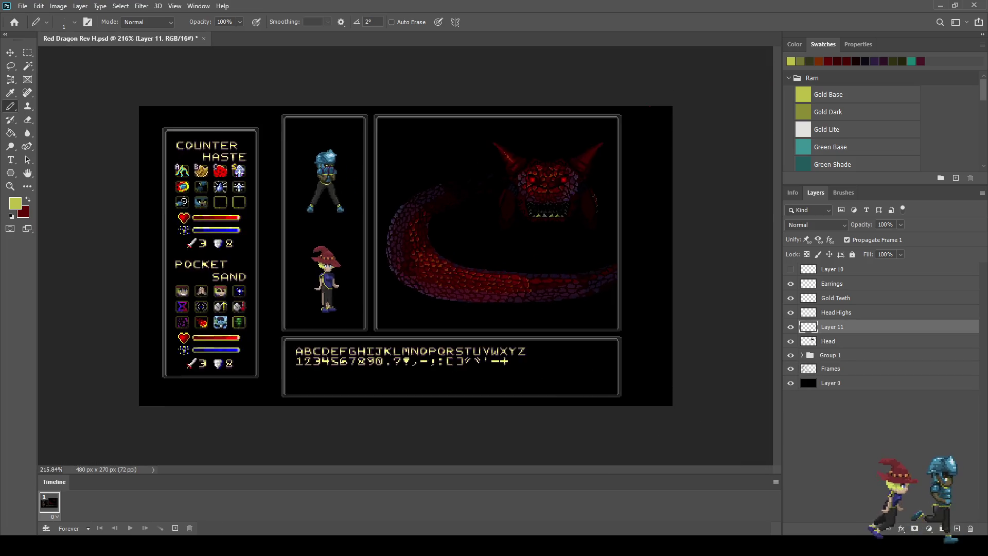
scroll(442, 232, "up", 2)
key("ctrl+s")
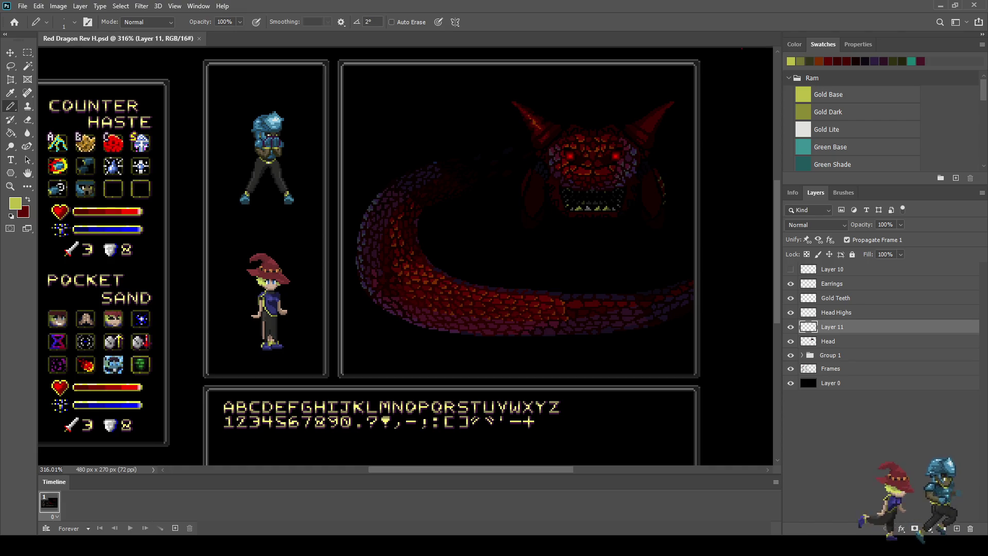
left_click(790, 298)
left_click(791, 283)
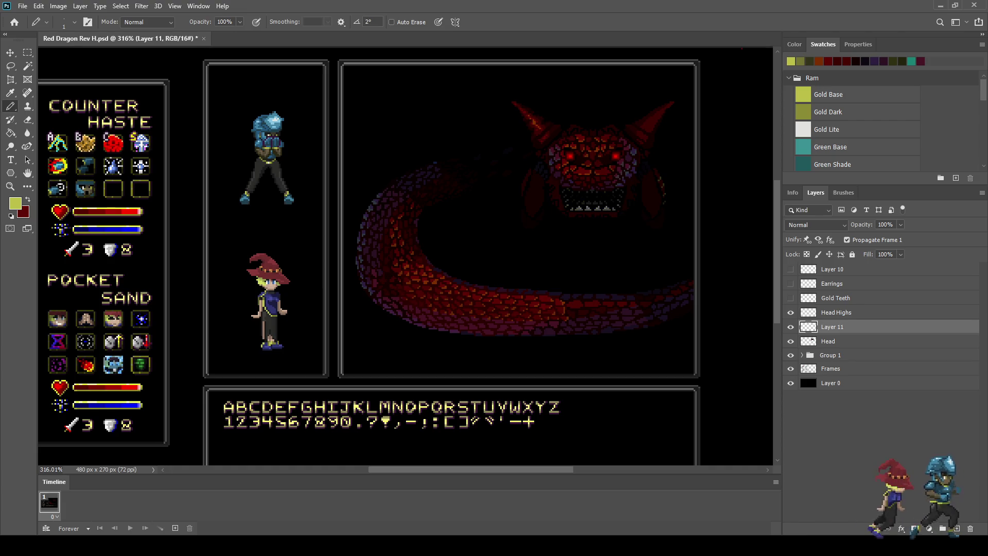
scroll(443, 231, "down", 2)
scroll(443, 232, "up", 2)
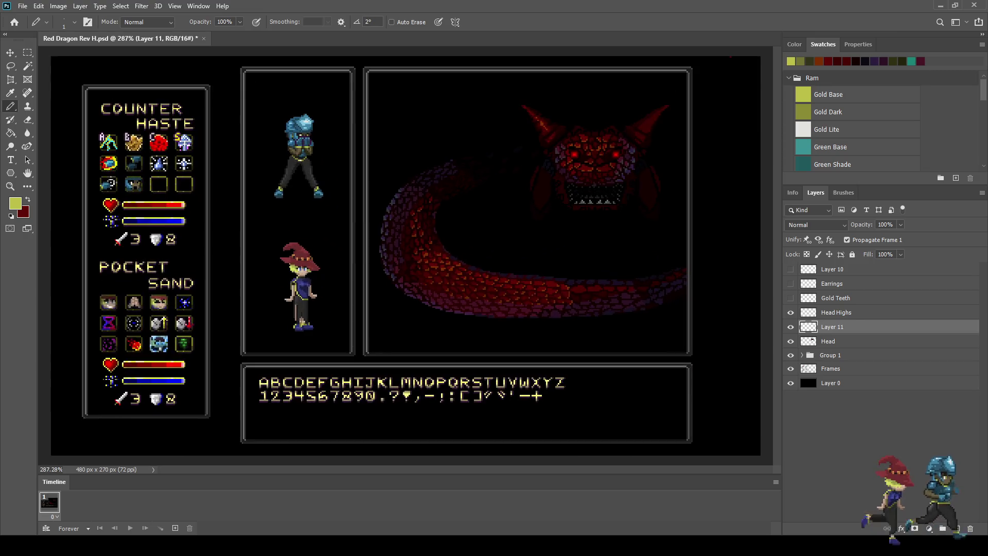
scroll(649, 181, "up", 1)
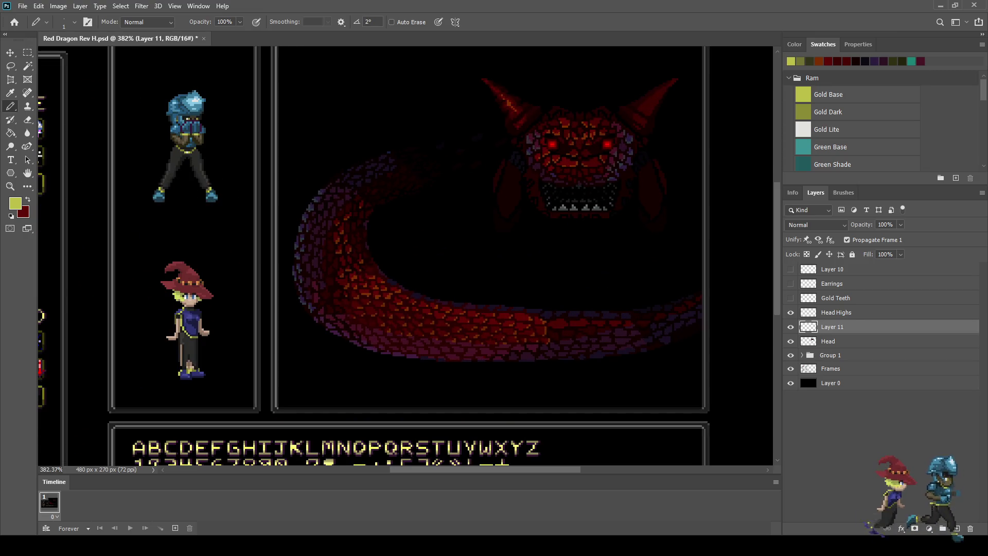
left_click(791, 298)
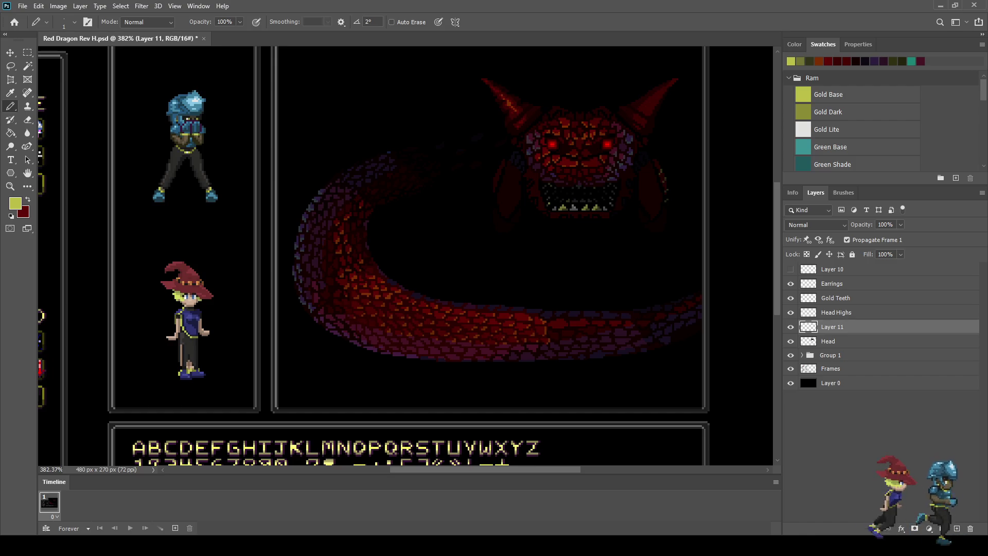
scroll(406, 254, "down", 3)
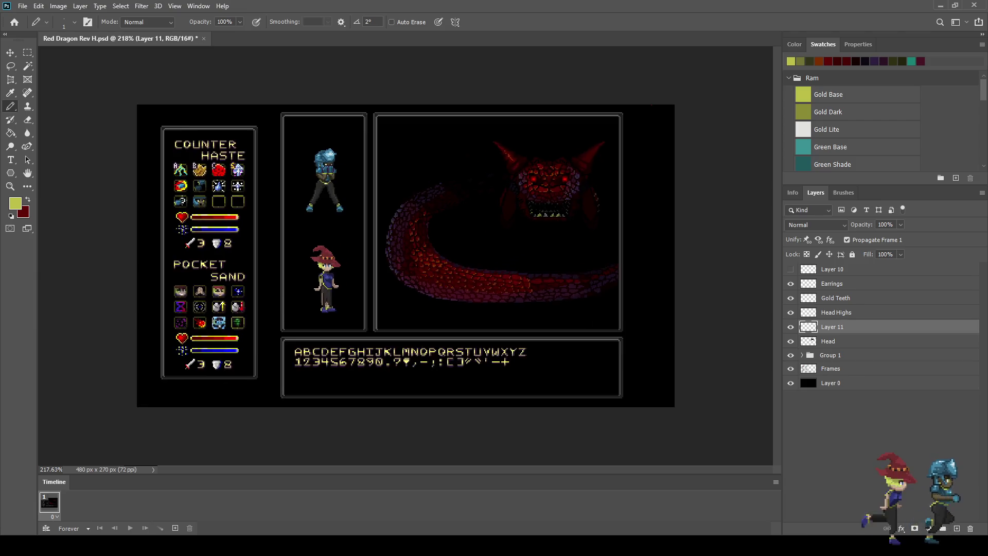
scroll(407, 255, "up", 4)
key("ctrl+s")
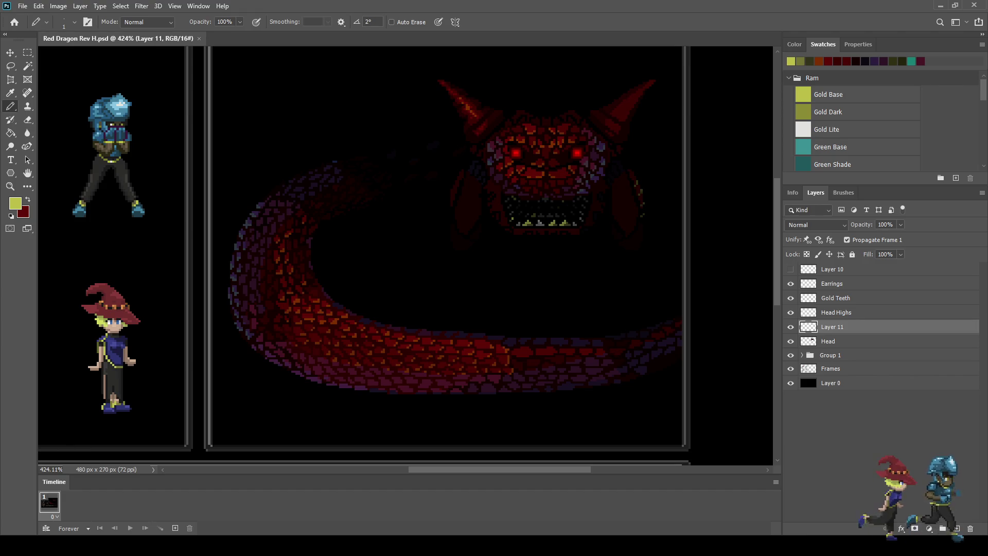
Zoom in and out around the dragon to inspect its teeth, earrings and horns.
scroll(454, 93, "up", 5)
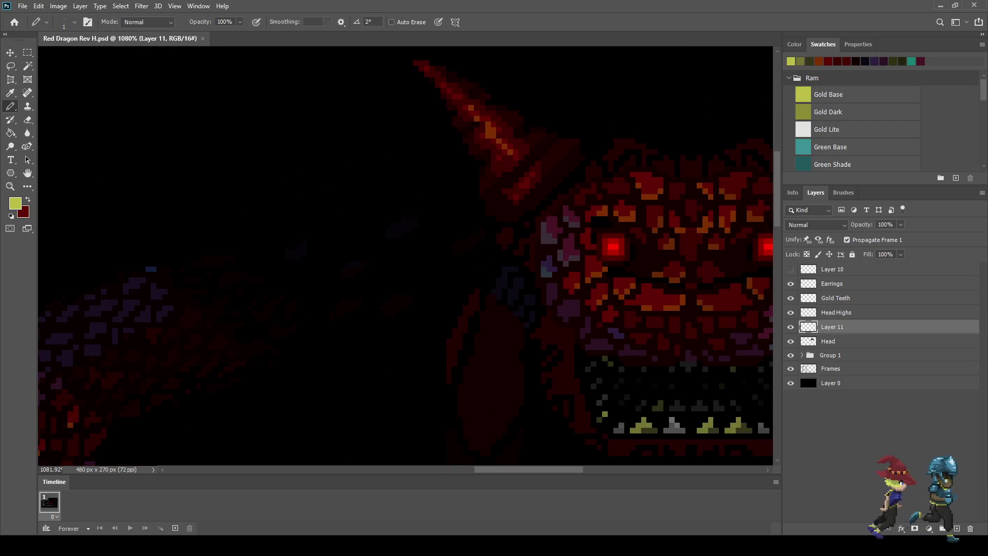
scroll(486, 132, "down", 5)
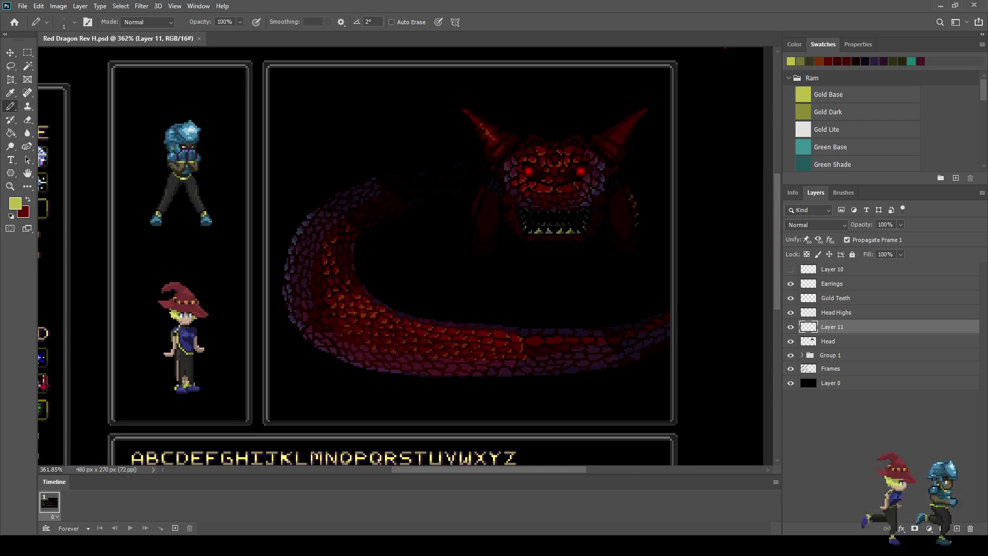
scroll(488, 128, "up", 5)
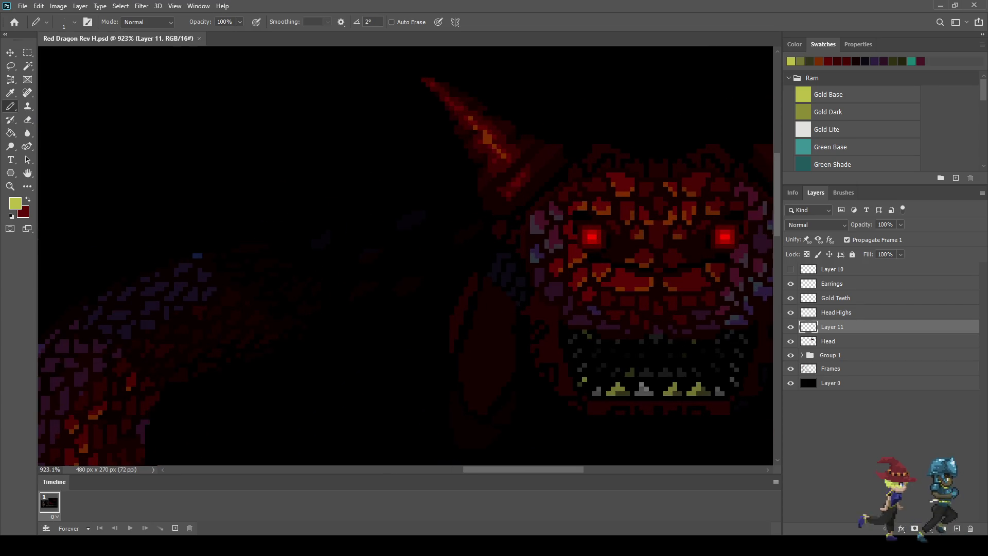
scroll(552, 123, "down", 5)
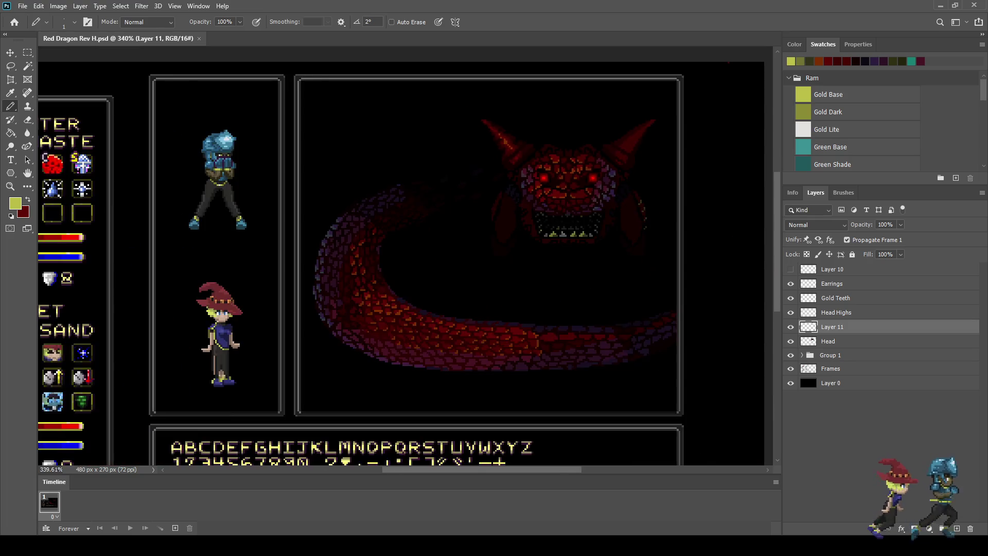
scroll(592, 170, "up", 4)
scroll(592, 170, "down", 5)
scroll(591, 170, "up", 2)
scroll(674, 100, "up", 3)
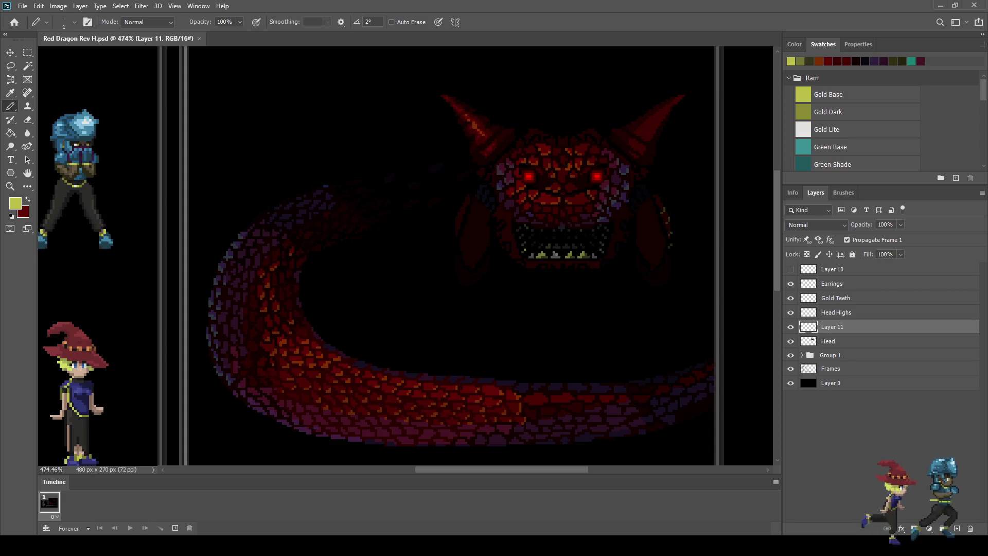
Select the Gold Teeth layer and its pixels, hide it, then make Head active.
left_click(836, 298)
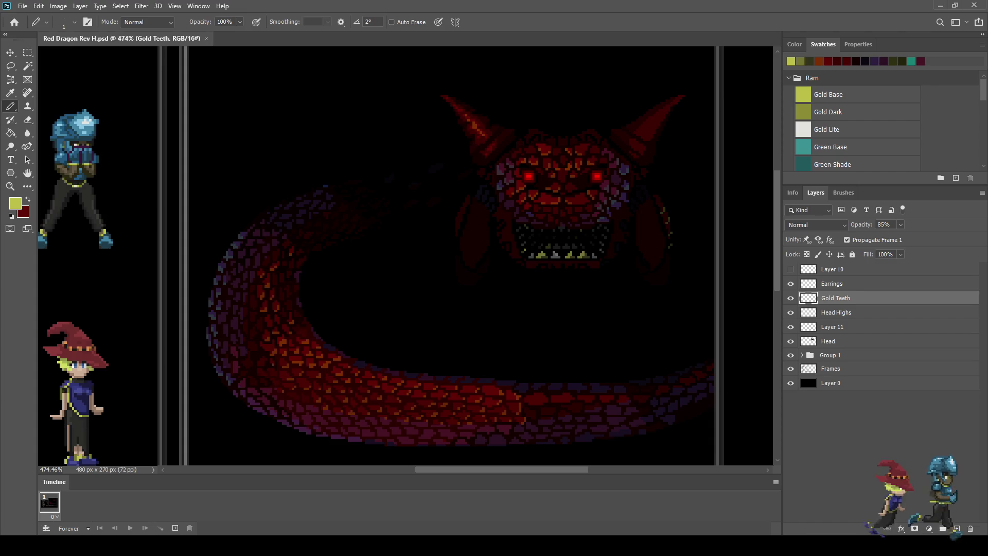
left_click(809, 298, "ctrl")
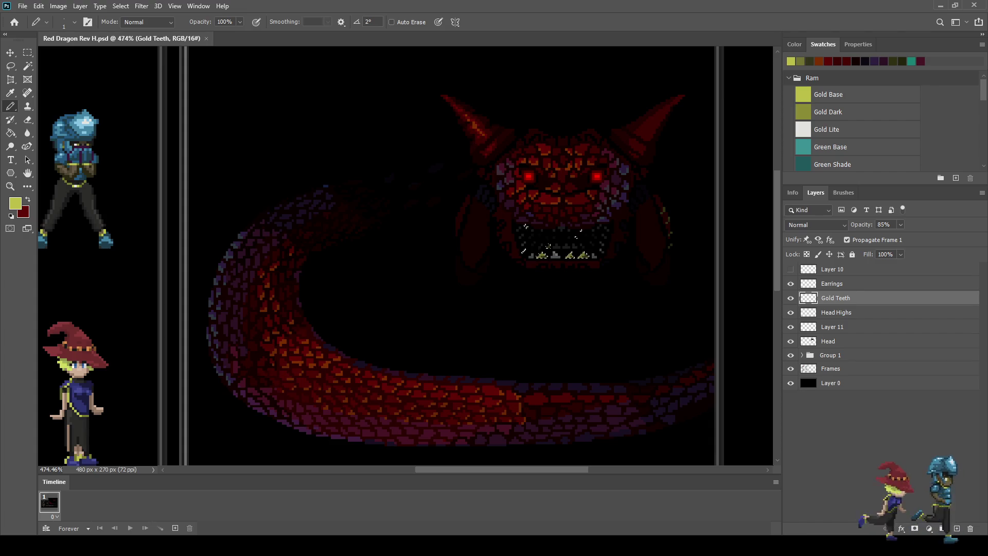
left_click(790, 298)
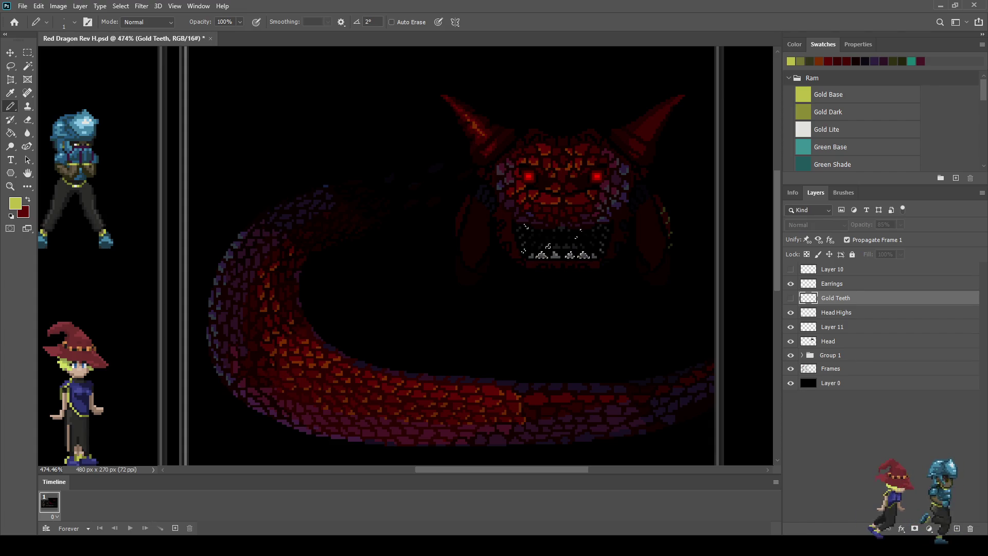
left_click(828, 341)
scroll(612, 216, "up", 2)
scroll(613, 215, "up", 1)
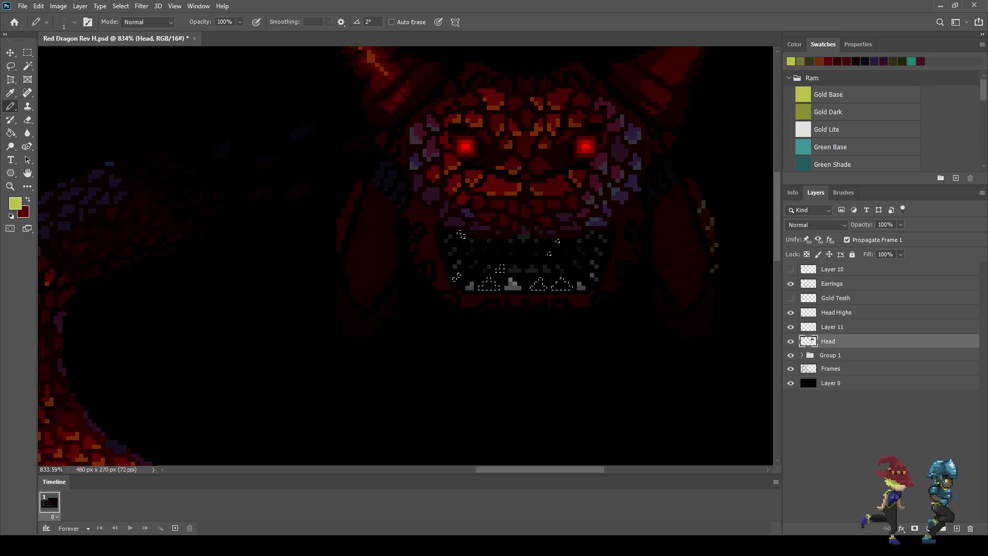
scroll(656, 82, "down", 4)
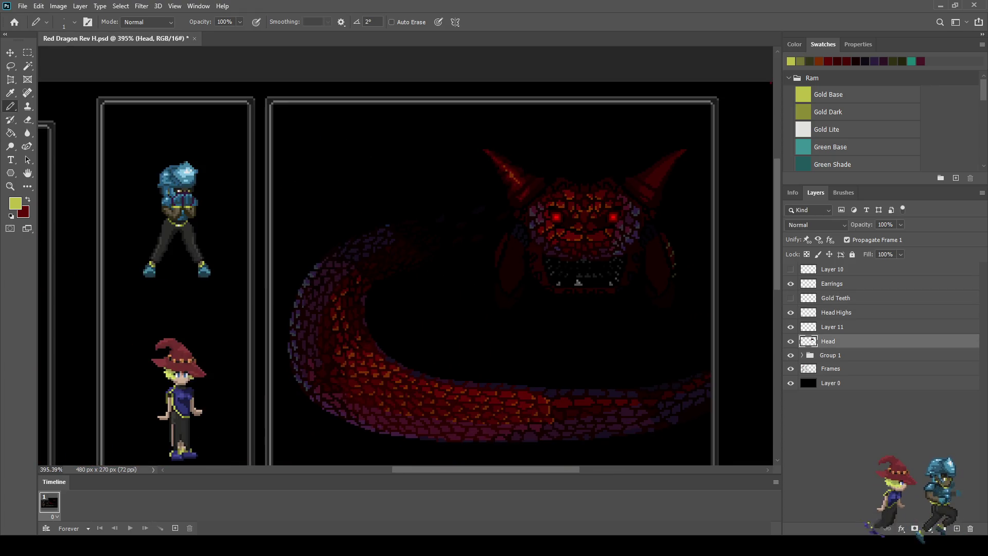
scroll(669, 103, "up", 3)
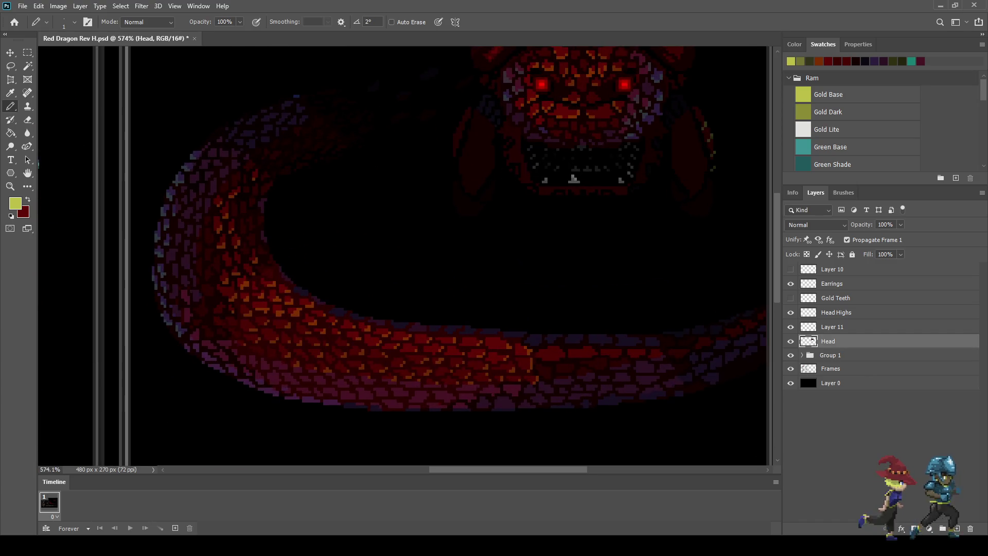
scroll(669, 103, "down", 3)
scroll(669, 103, "up", 1)
scroll(597, 161, "up", 6)
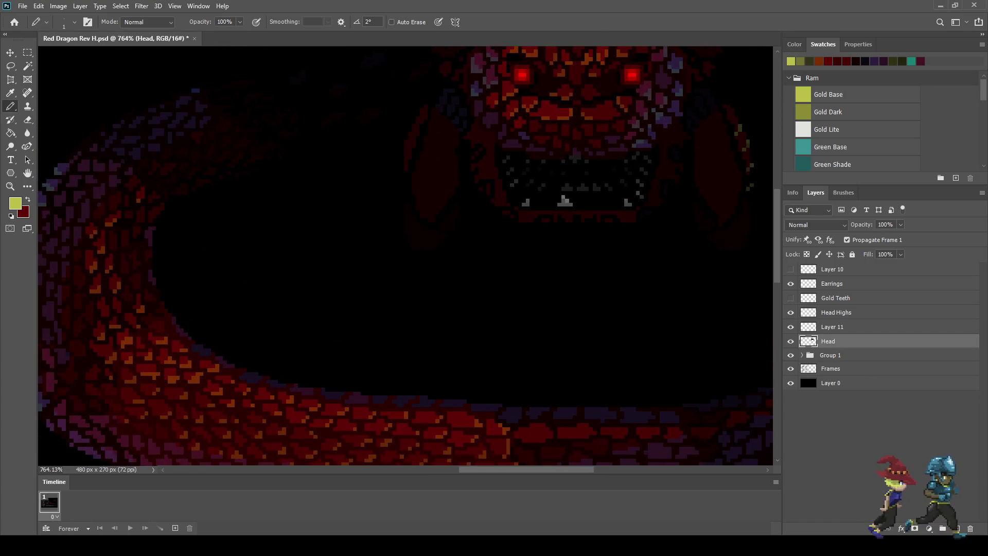
Show the Gold Teeth layer in the dragon's mouth and save the file.
left_click(790, 298)
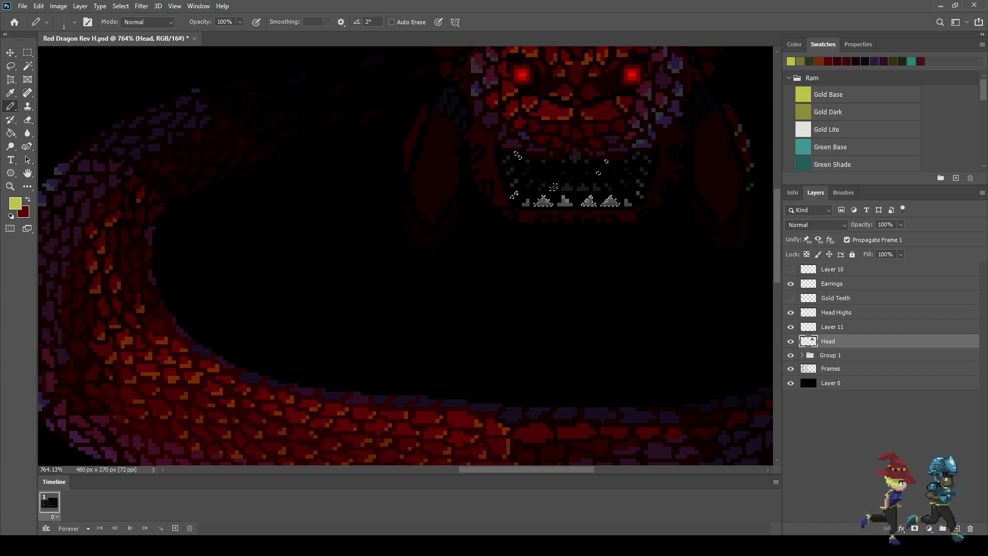
scroll(513, 194, "down", 5)
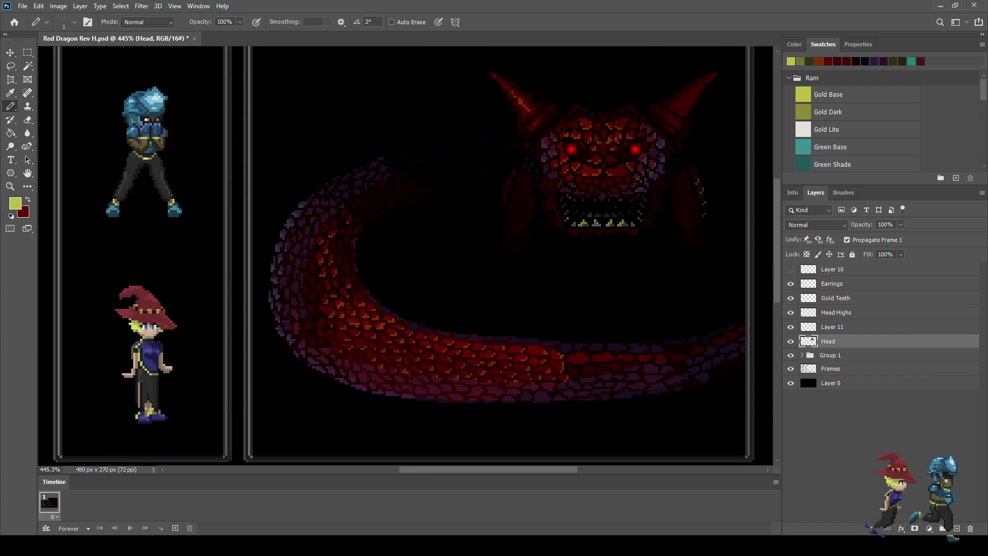
scroll(666, 156, "up", 5)
key("ctrl+s")
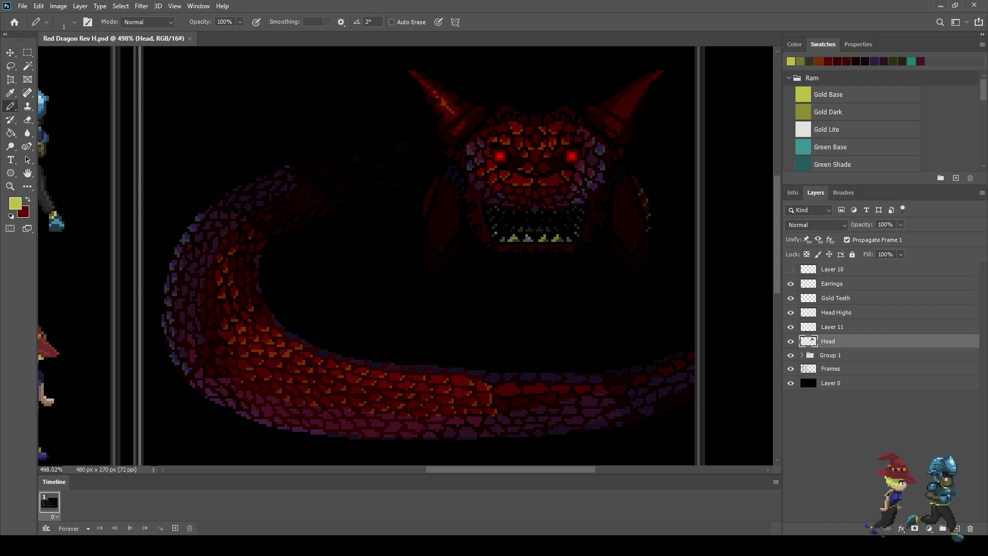
View at 100%, reset colours to black and white, and preview the scene full-screen.
key("ctrl+1")
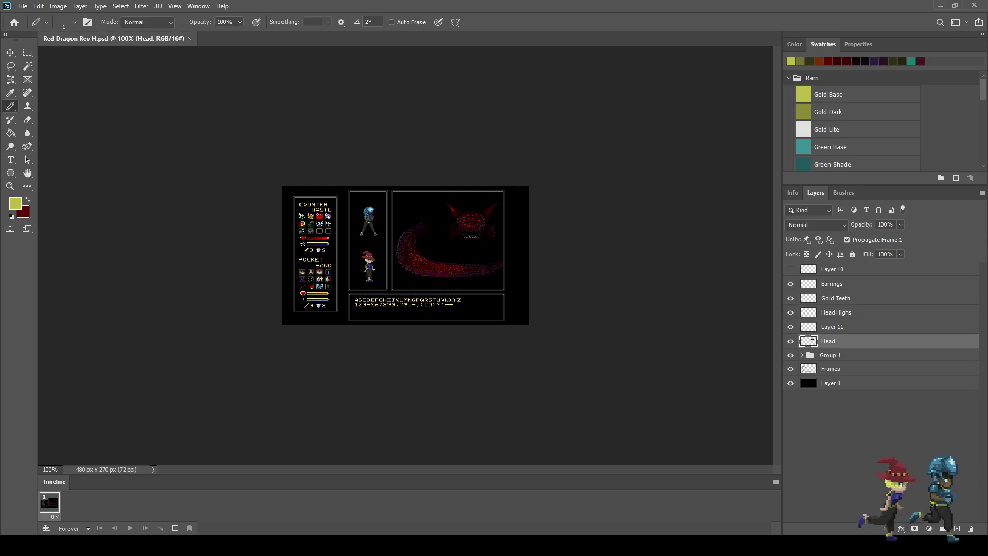
key("d")
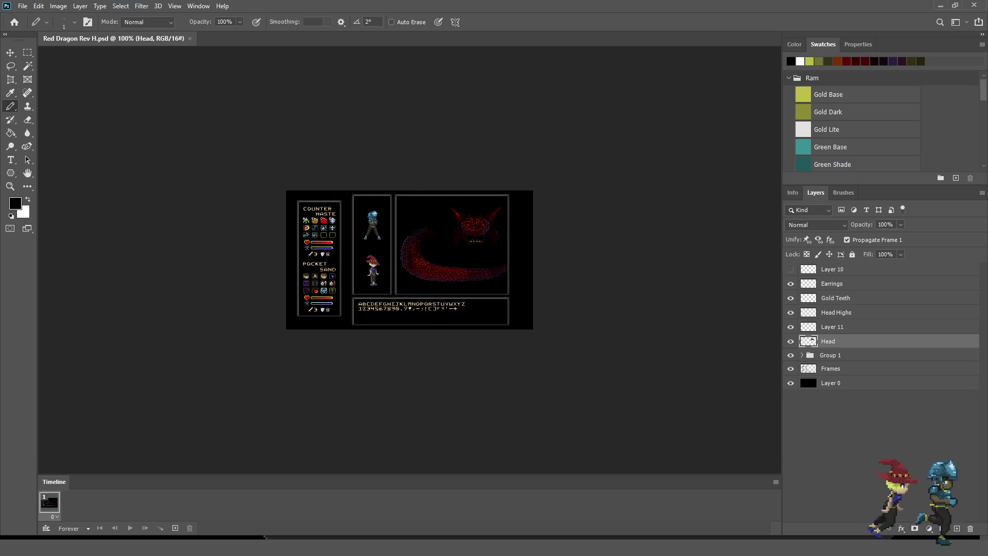
key("f")
key("f")
key("ctrl+0")
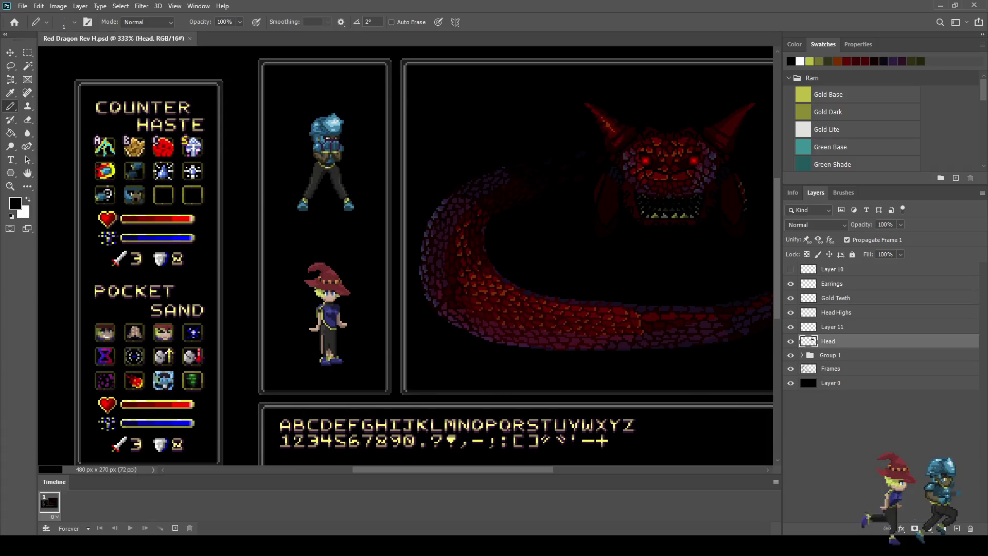
scroll(405, 256, "up", 10)
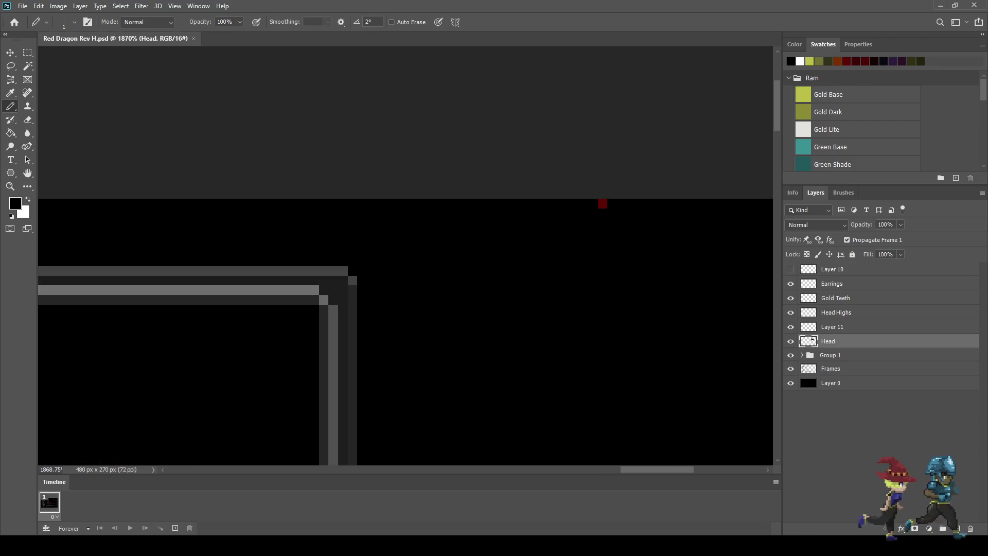
Erase the stray red pixel above the frame corner on Layer 11.
left_click(602, 203)
key("ctrl+z")
left_click(833, 327)
key("e")
left_click(602, 203)
scroll(497, 246, "down", 10)
scroll(504, 437, "down", 2)
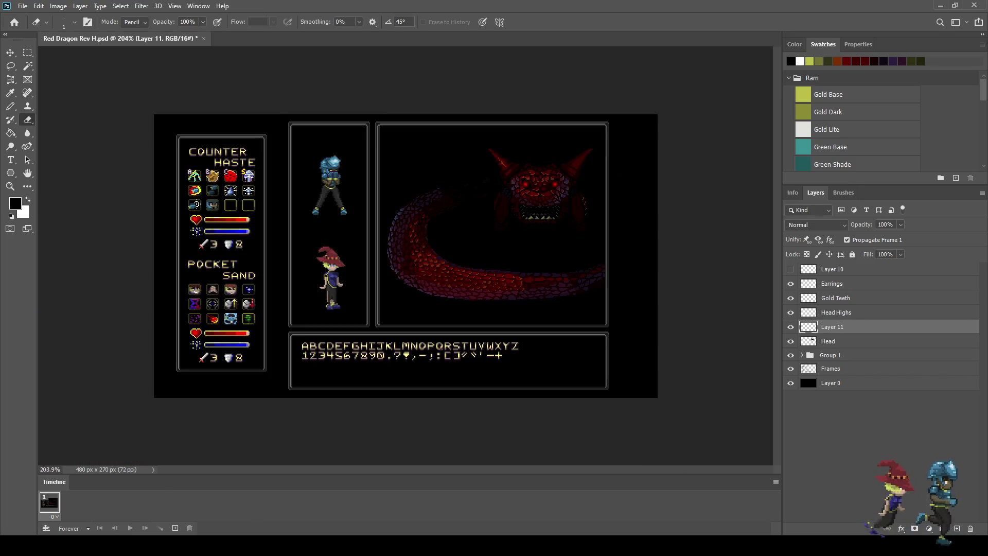
scroll(505, 437, "up", 8)
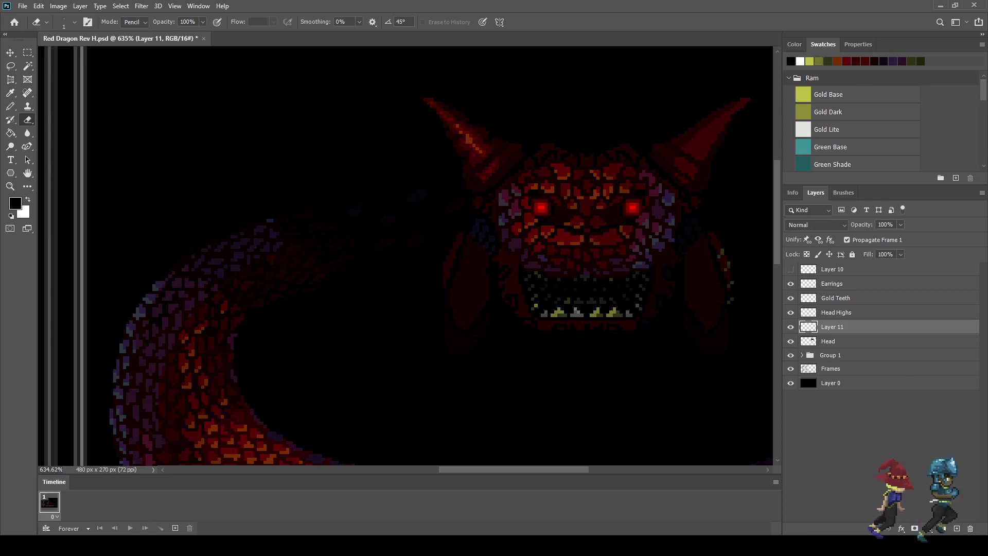
Rename Layer 11 to 'Horn Deets' and save the document.
double_click(832, 327)
type("Ho")
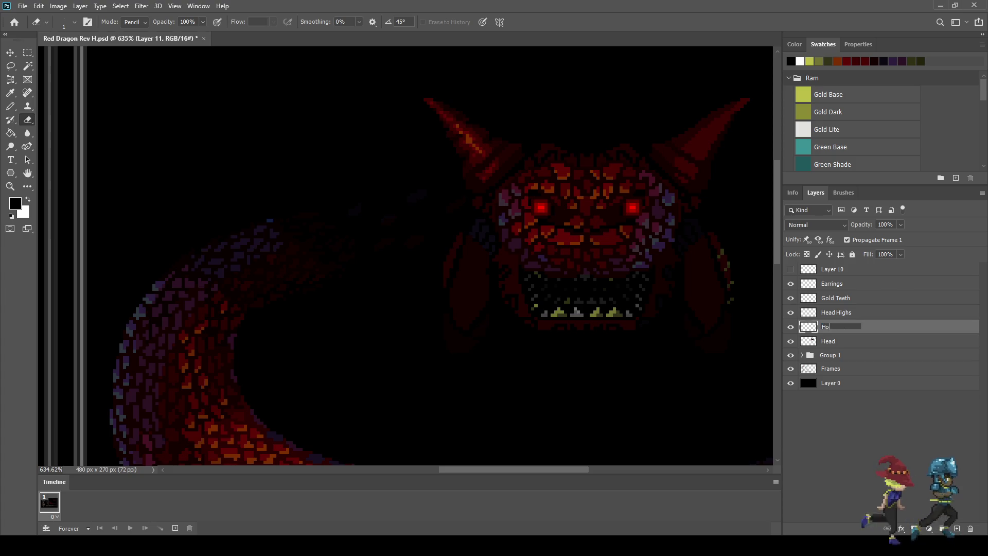
type("rn Deets")
key("Return")
key("ctrl+s")
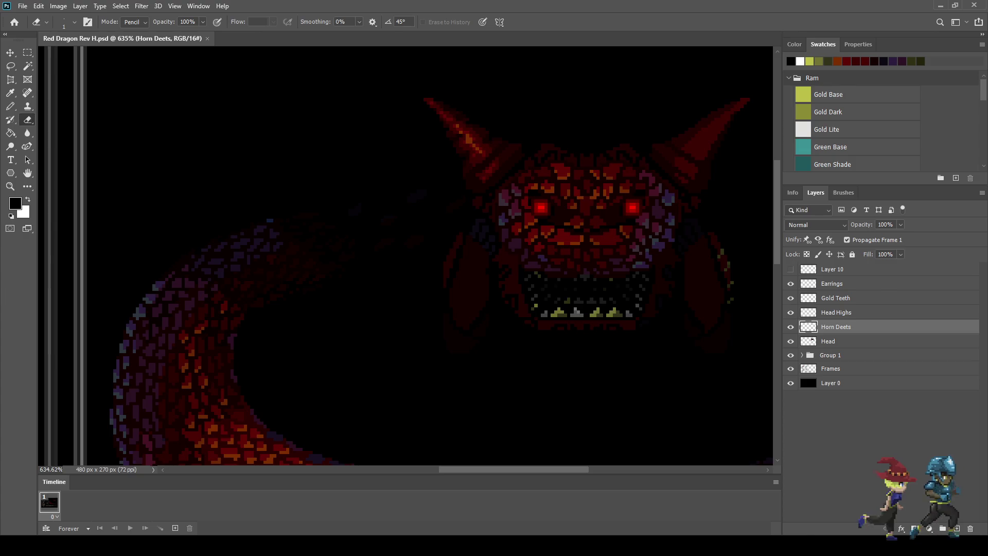
Switch to the Pencil tool and zoom around the dragon.
scroll(592, 216, "down", 4)
scroll(592, 216, "up", 5)
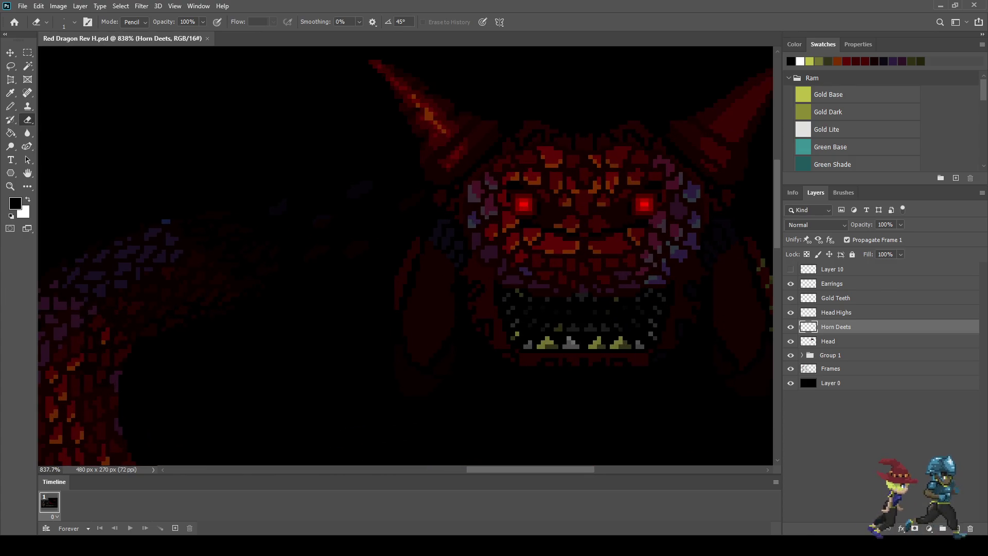
key("b")
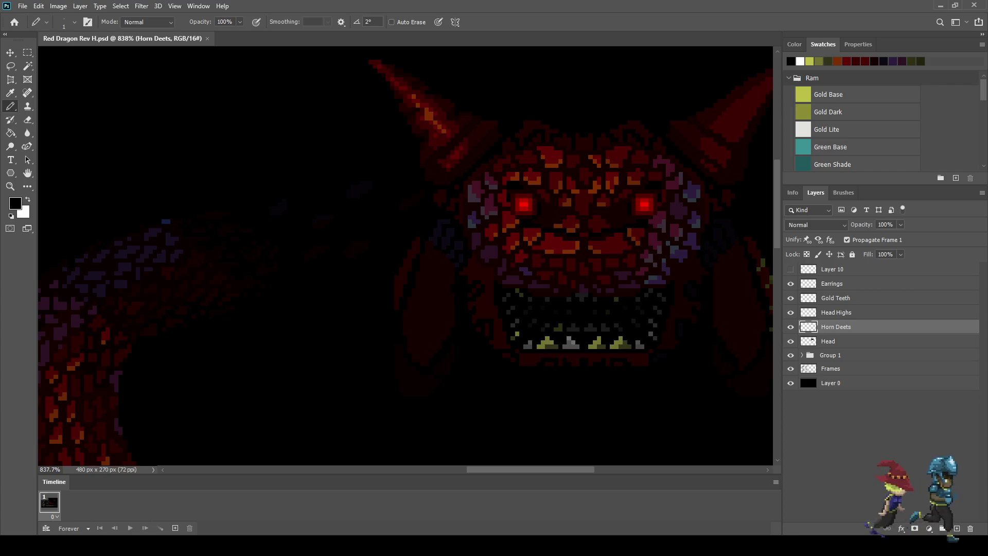
scroll(515, 309, "down", 3)
scroll(515, 309, "up", 2)
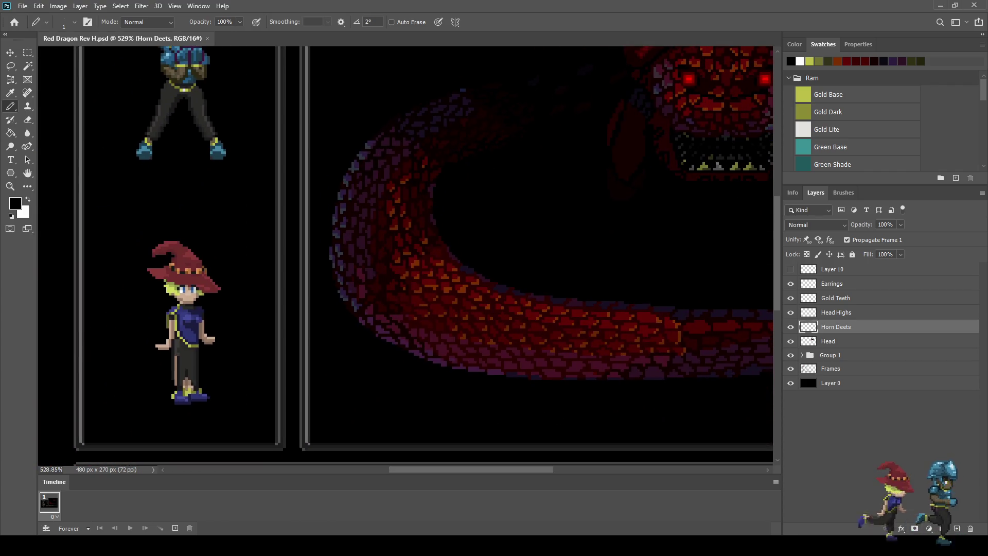
scroll(407, 257, "down", 5)
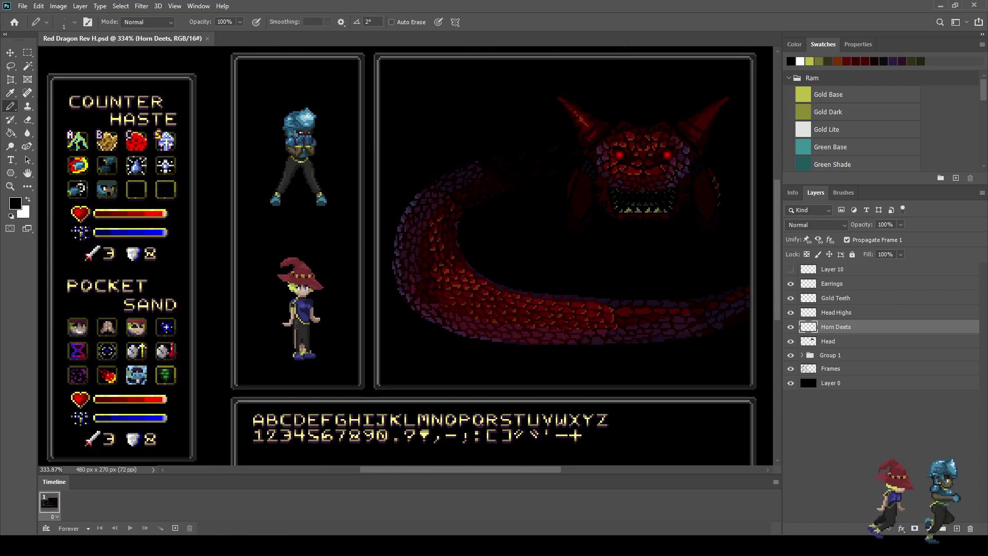
scroll(406, 258, "up", 2)
Hide the horn details and the base Head layer to compare the dragon's head.
scroll(636, 116, "up", 2)
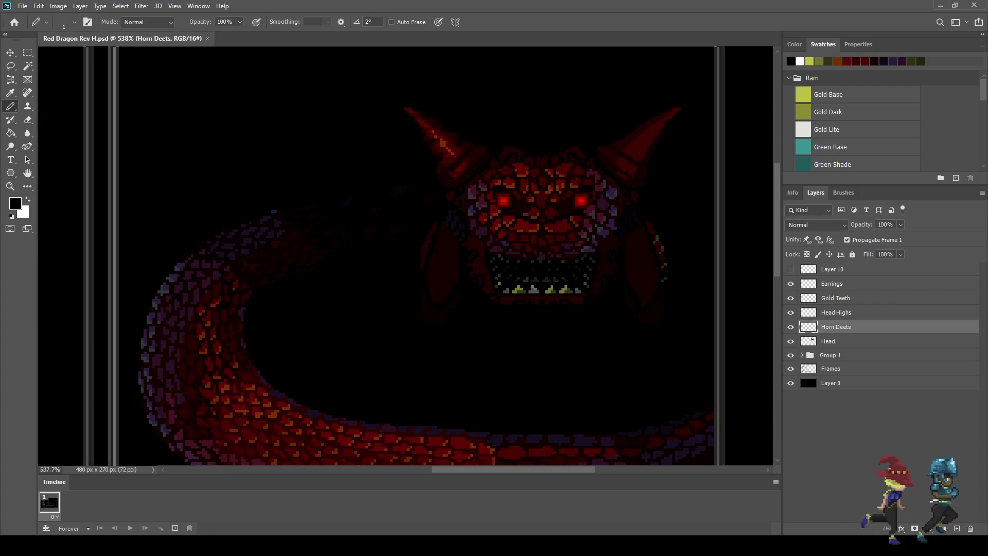
scroll(407, 257, "down", 3)
scroll(407, 258, "up", 1)
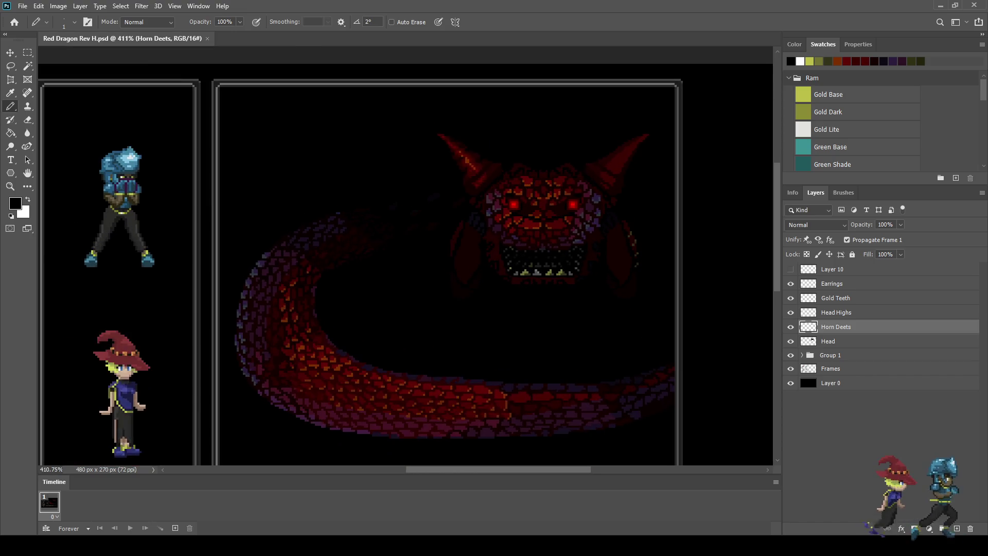
scroll(541, 206, "up", 2)
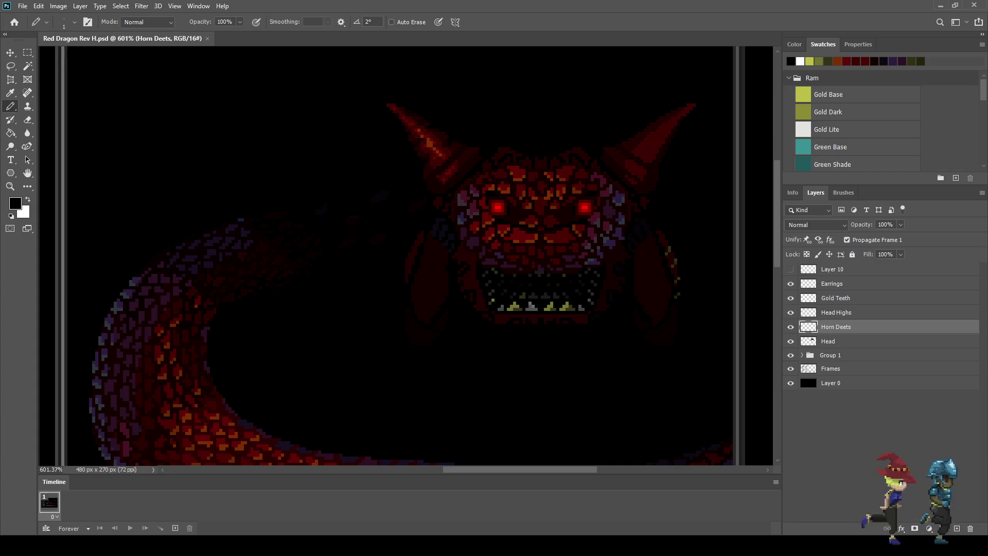
key("ctrl+comma")
key("ctrl+comma")
key("ctrl+comma")
key("ctrl+comma")
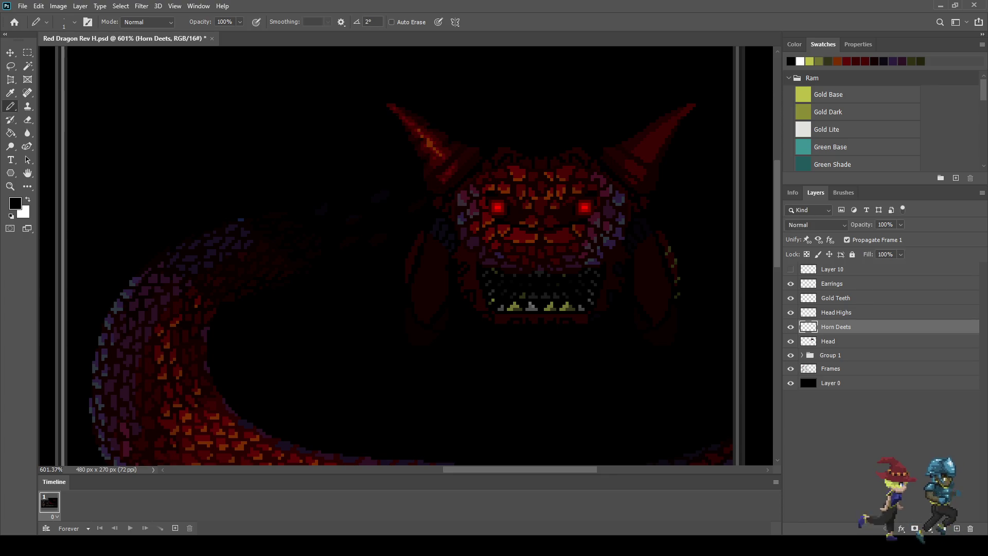
left_click(791, 341)
Toggle the Head layer to compare, make it active with the Eraser, and save.
left_click(791, 342)
left_click(791, 341)
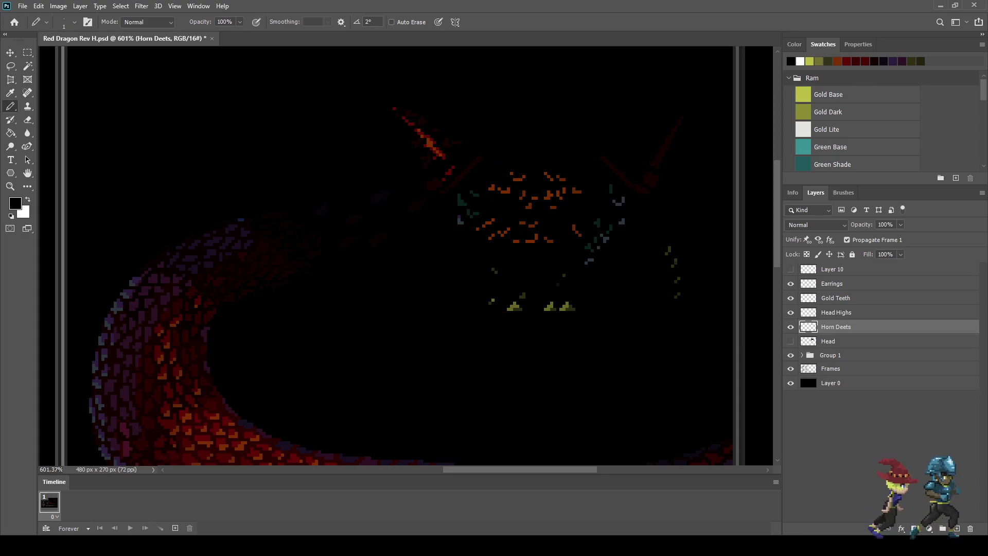
left_click(791, 341)
key("alt+bracketleft")
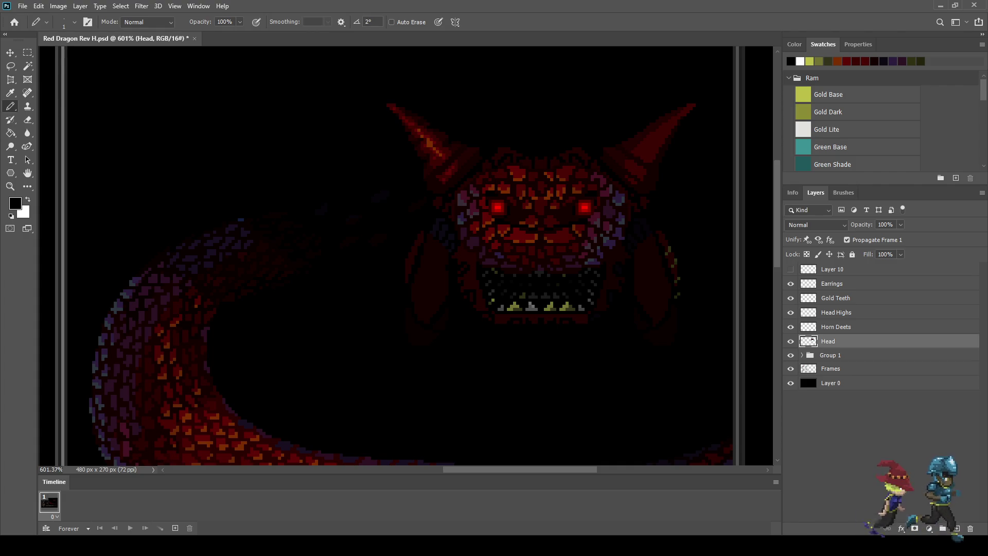
key("e")
scroll(671, 147, "up", 5)
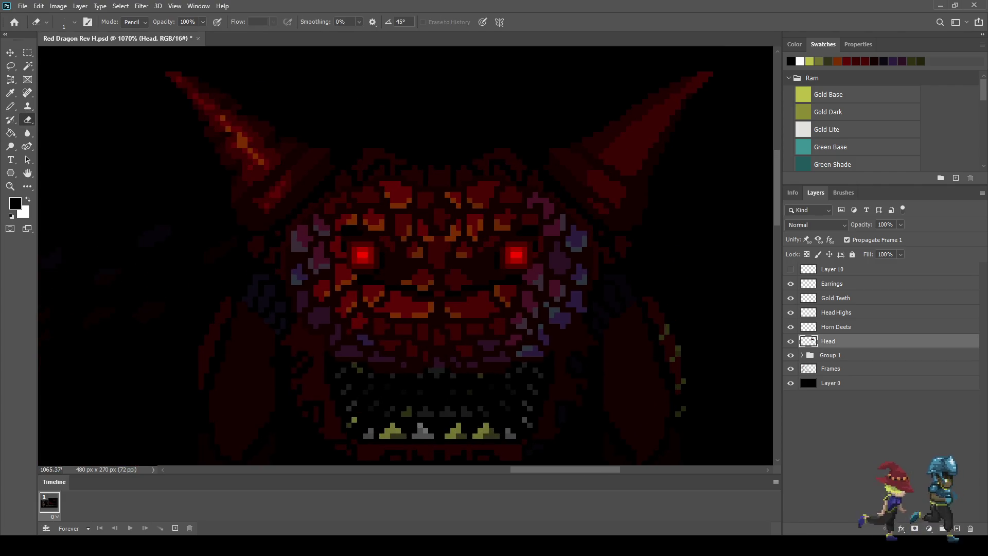
scroll(680, 148, "up", 3)
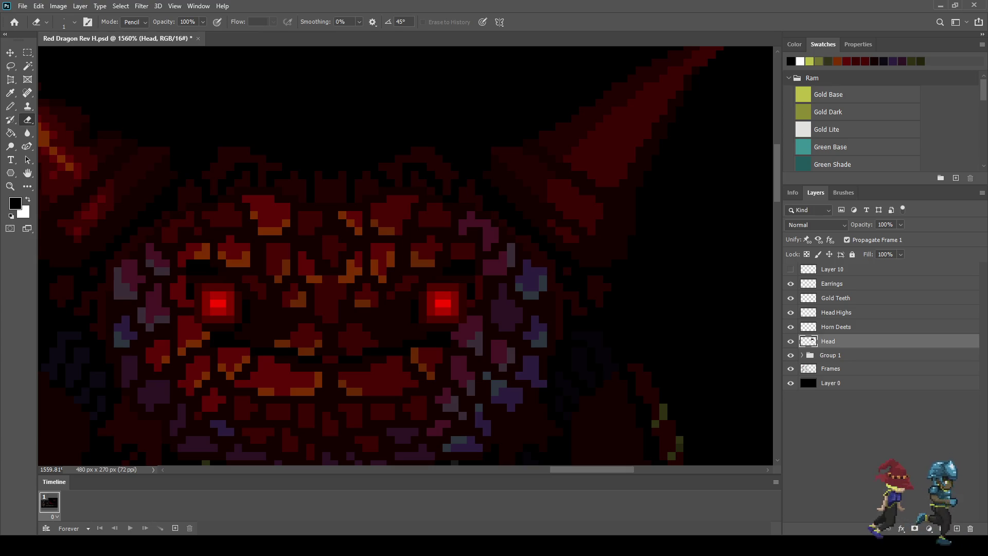
key("ctrl+s")
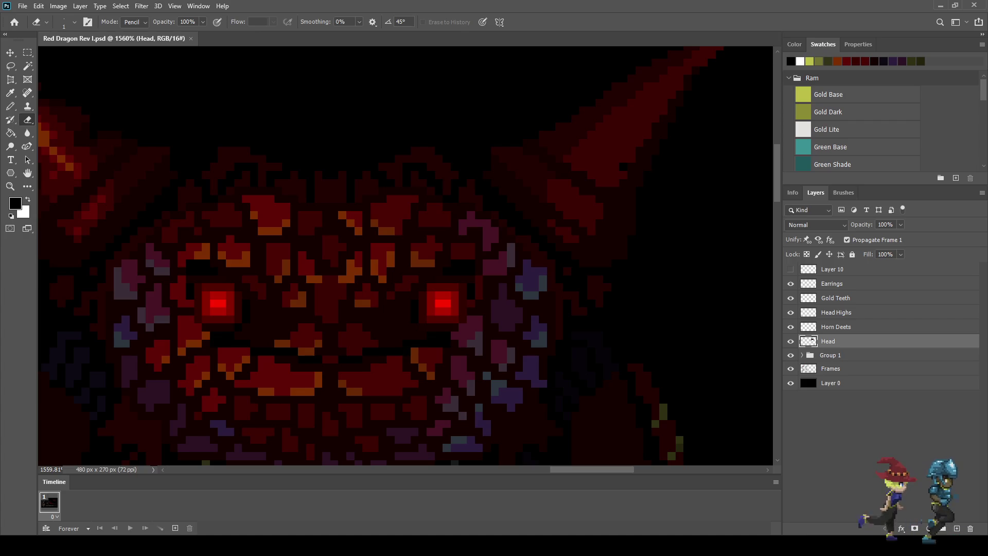
Switch between the Horn Deets and Head layers and save the artwork again.
scroll(266, 192, "up", 5)
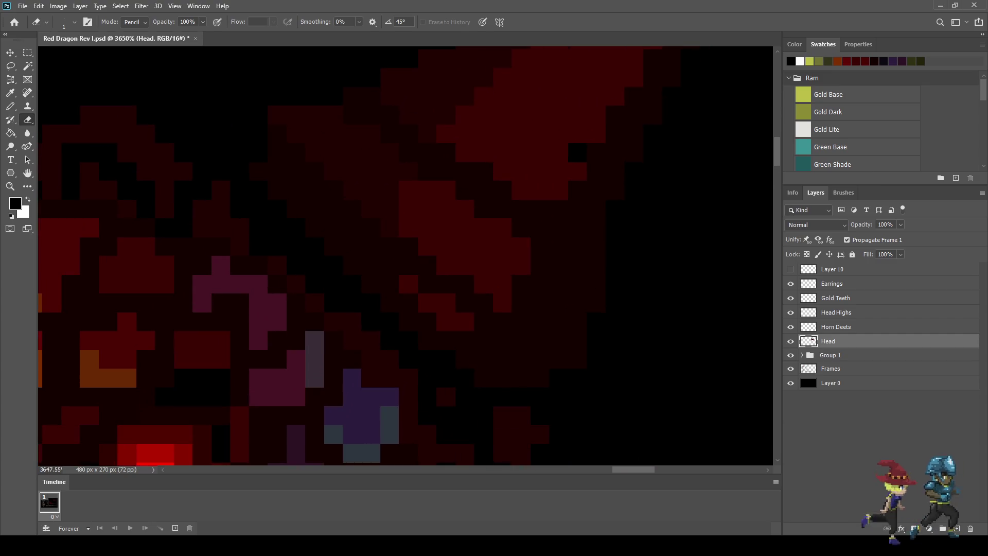
left_click(836, 326)
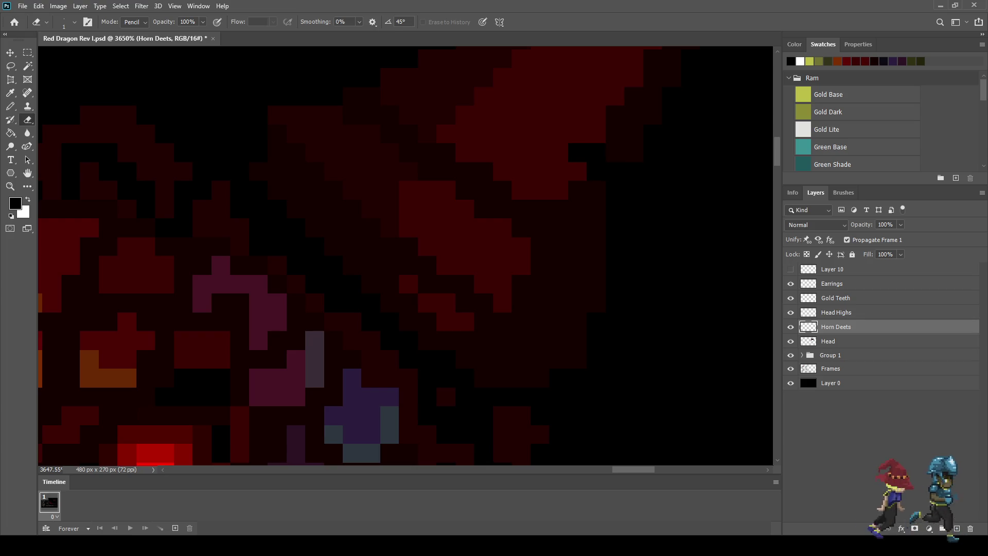
scroll(406, 256, "down", 5)
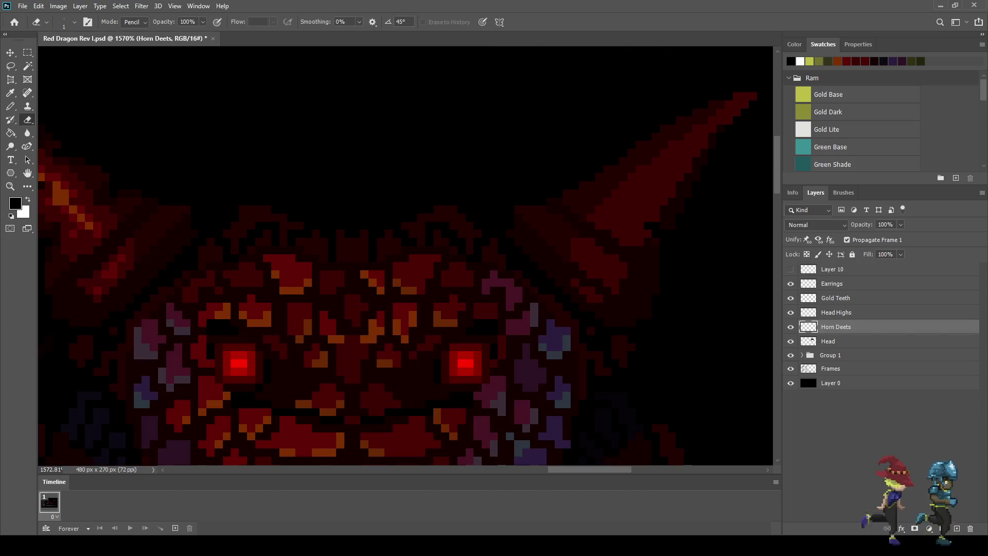
key("alt+bracketleft")
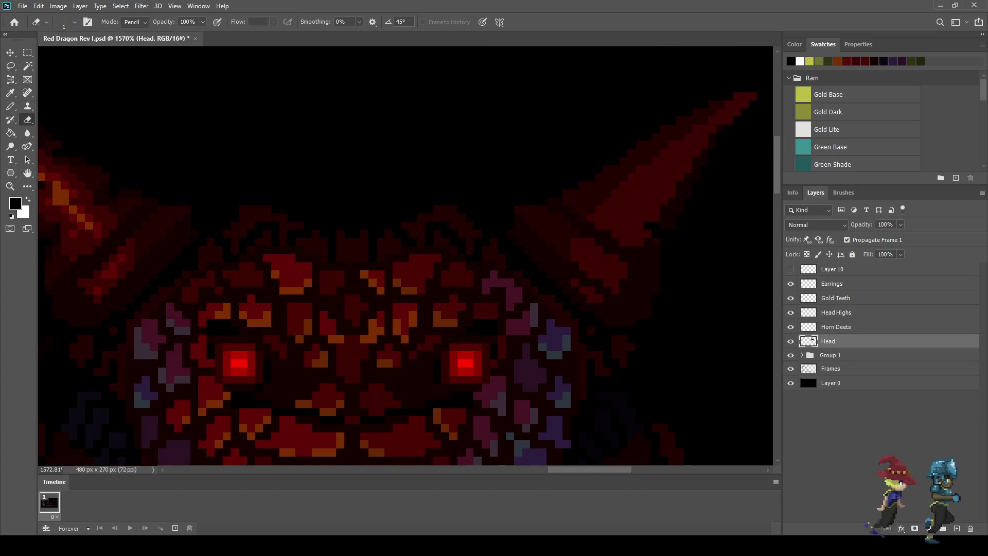
scroll(710, 260, "down", 2)
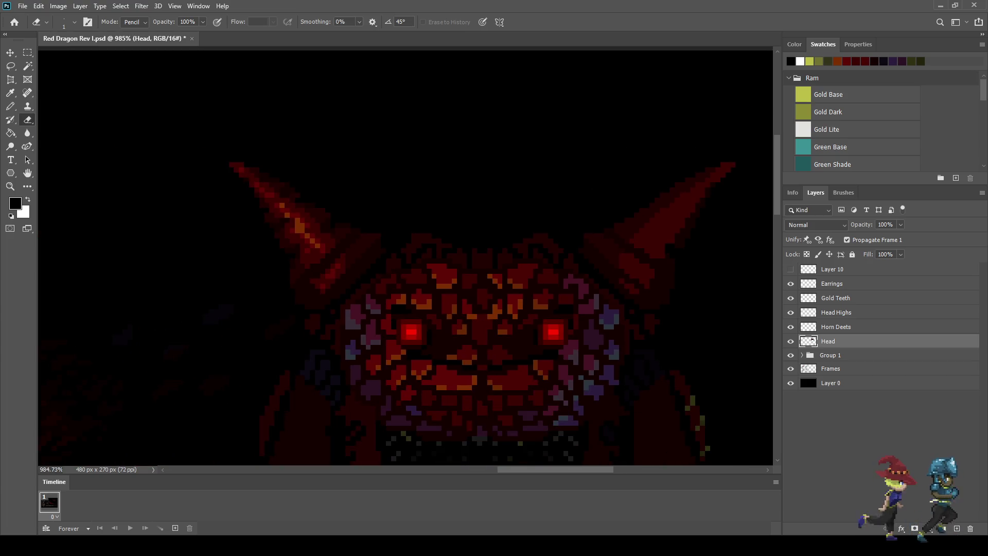
scroll(710, 260, "up", 5)
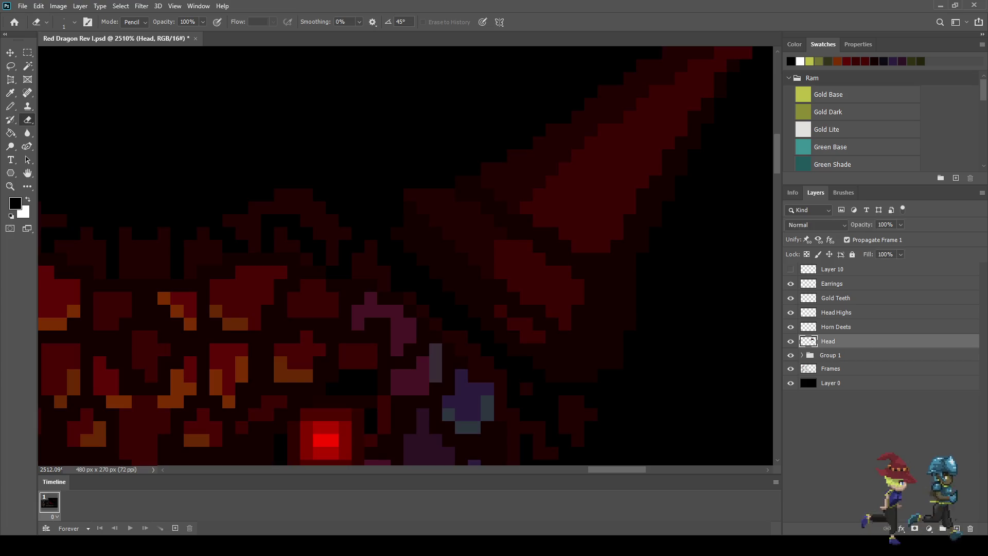
key("ctrl+s")
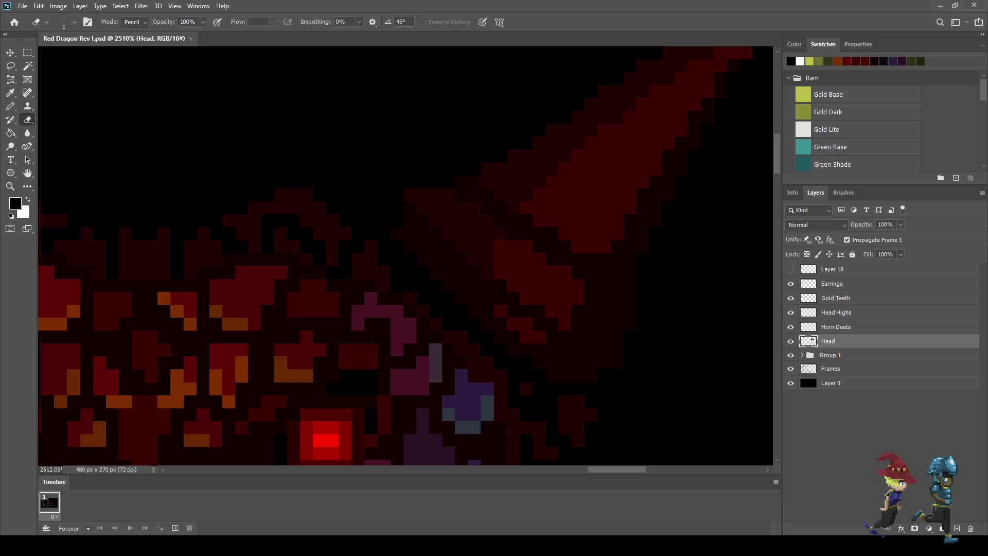
Toggle Horn Deets on and off to compare the horns, then select it together with Head.
scroll(663, 271, "down", 3)
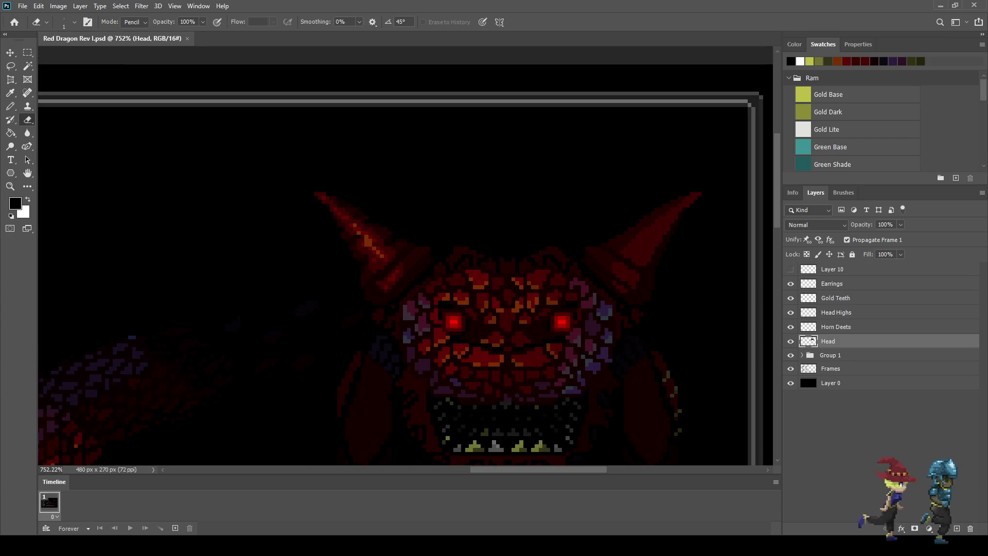
left_click(791, 327)
left_click(791, 327)
left_click(791, 327)
left_click(790, 327)
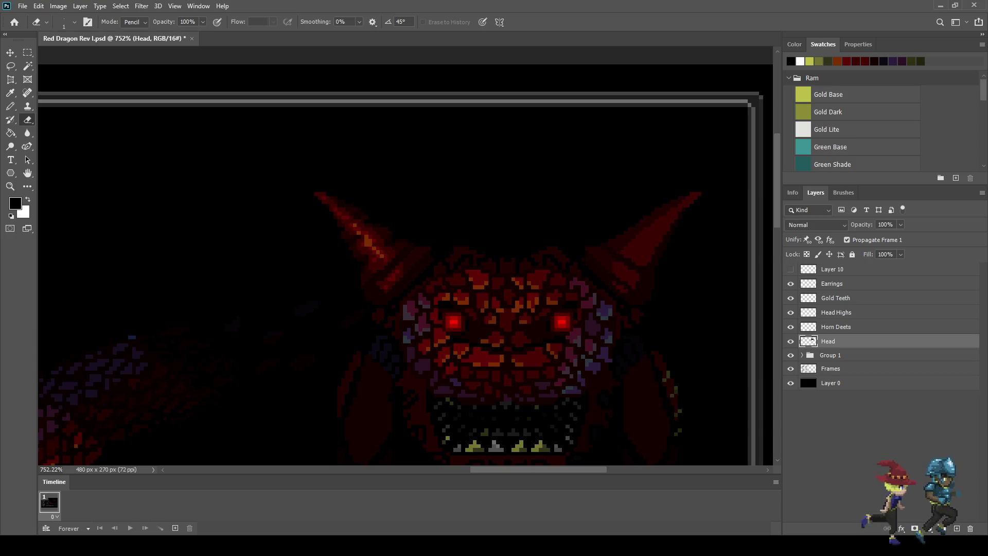
left_click(791, 327)
left_click(791, 327)
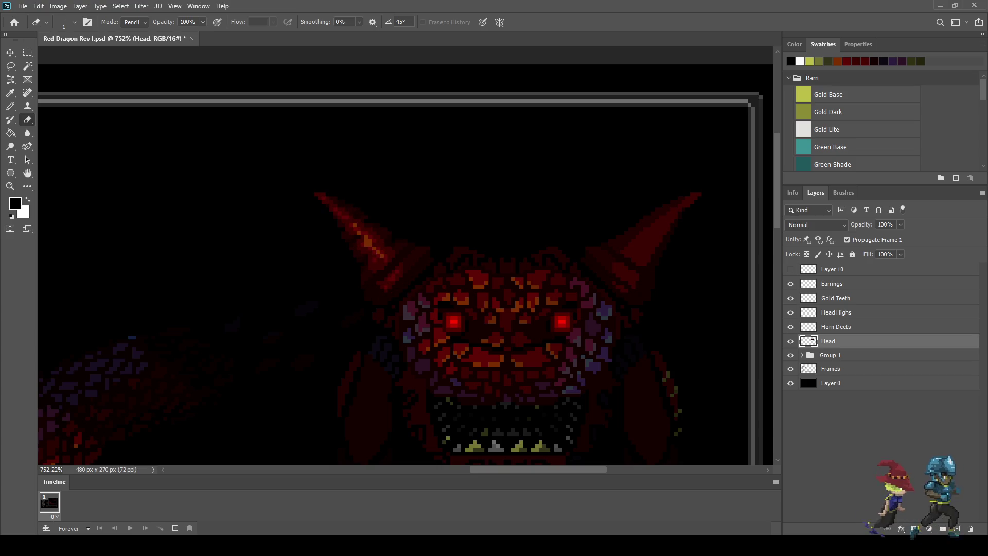
left_click(836, 327)
left_click(828, 341, "shift")
Merge Head and Horn Deets, rename the merged layer 'Head', and save.
key("ctrl+e")
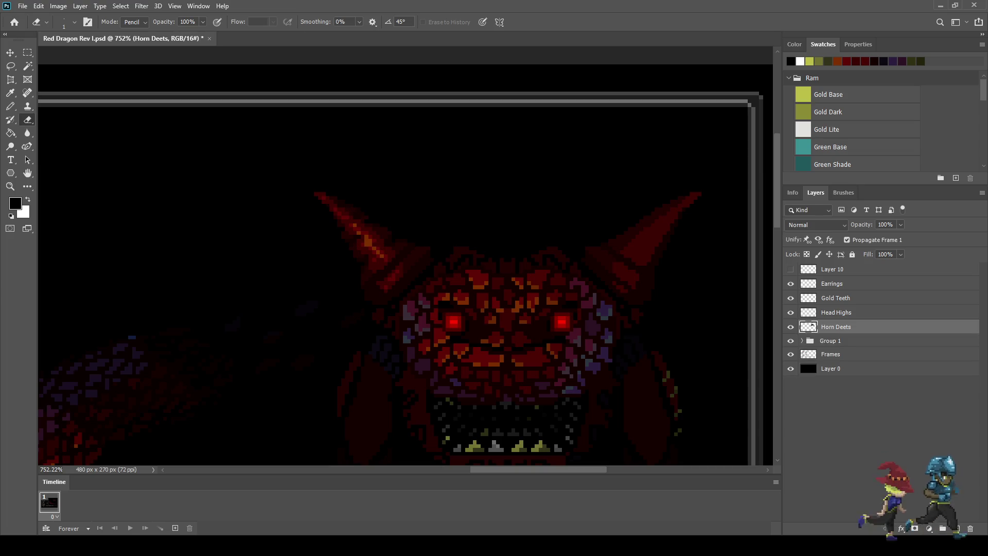
left_click(790, 327)
left_click(791, 327)
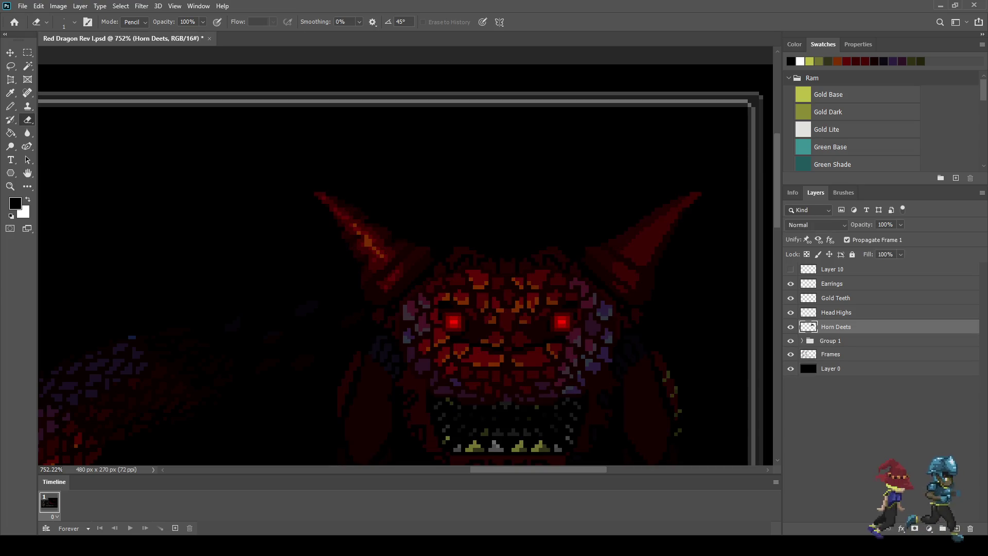
double_click(836, 327)
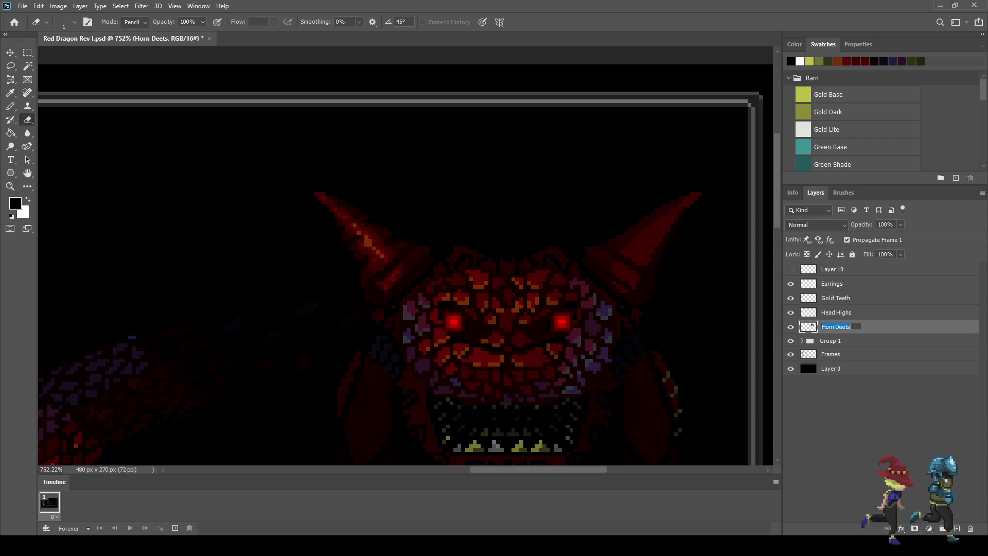
type("Head")
key("Return")
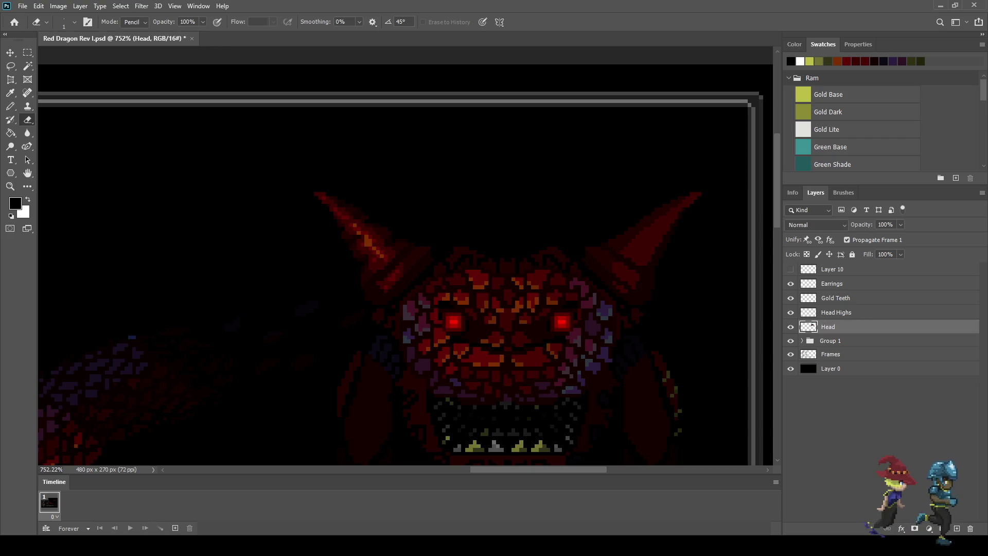
key("ctrl+s")
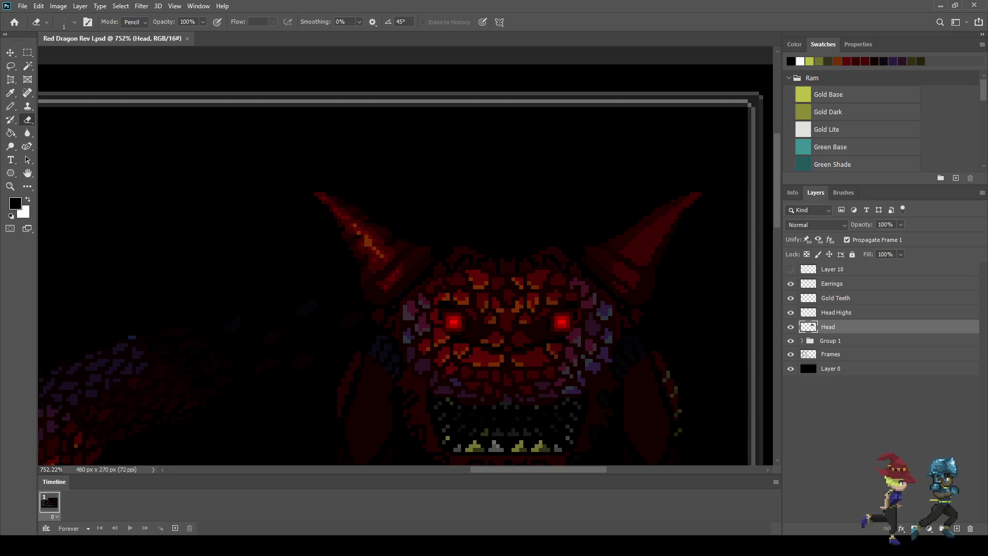
scroll(644, 334, "down", 2)
Erase stray pixels along the horn's edge and tip, undoing one mistaken erase.
scroll(643, 335, "up", 5)
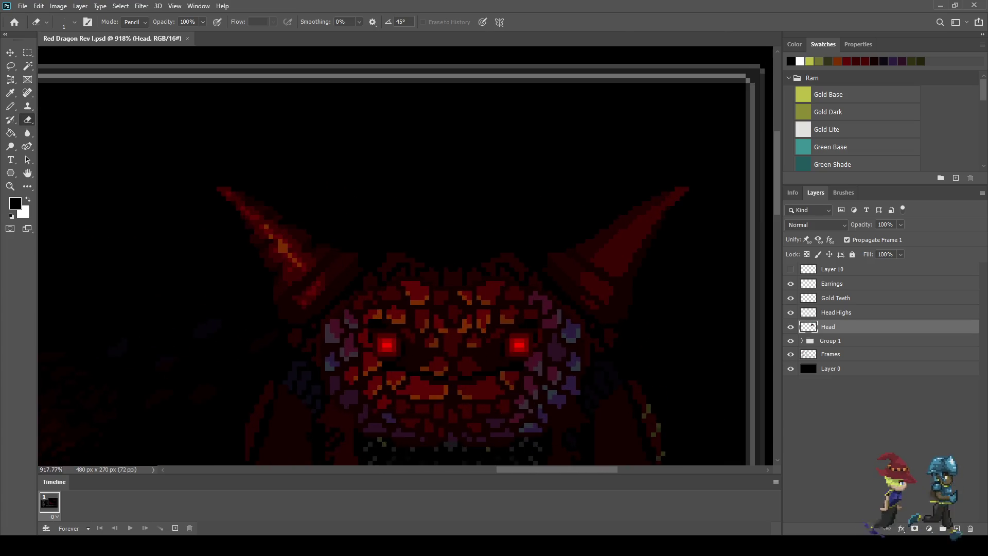
scroll(671, 246, "up", 1)
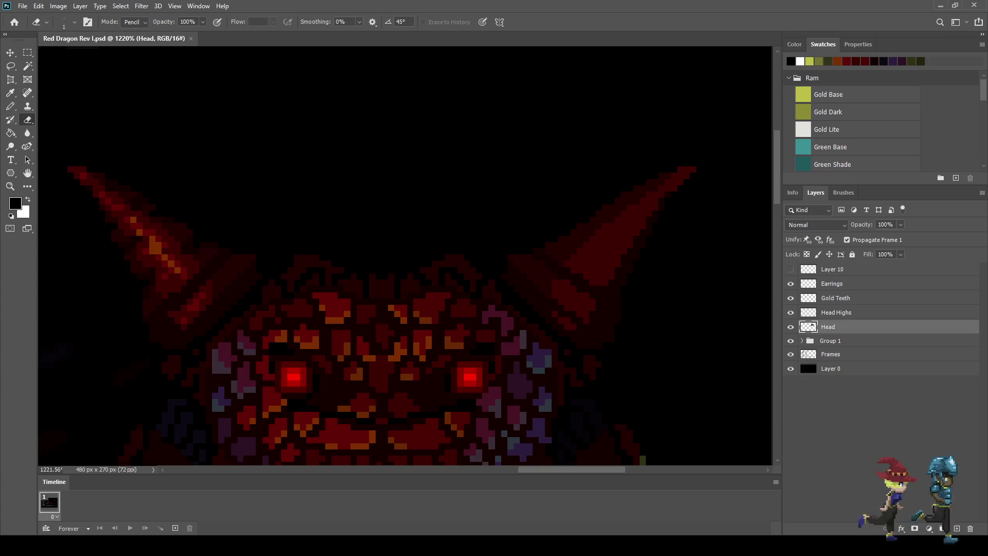
scroll(694, 234, "down", 2)
scroll(695, 234, "up", 1)
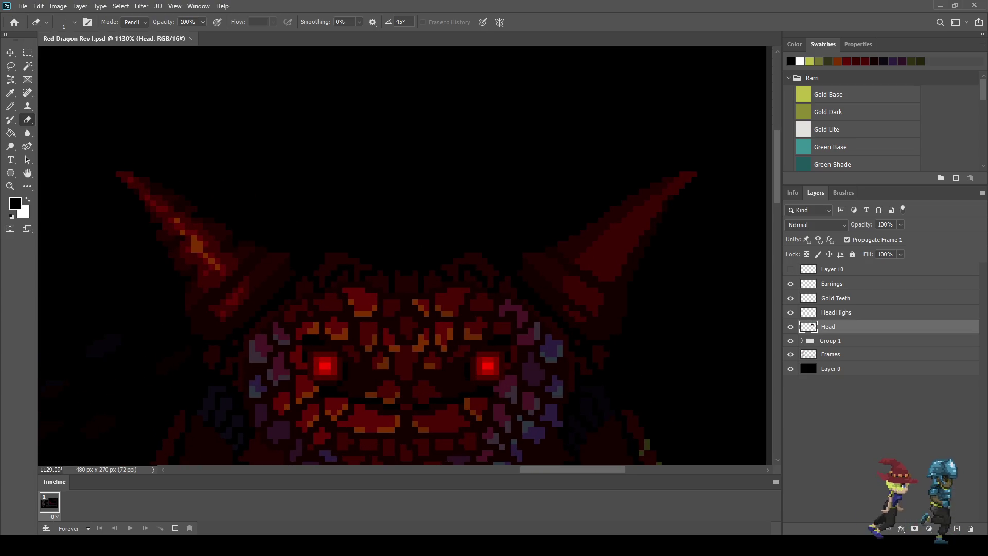
scroll(650, 279, "up", 3)
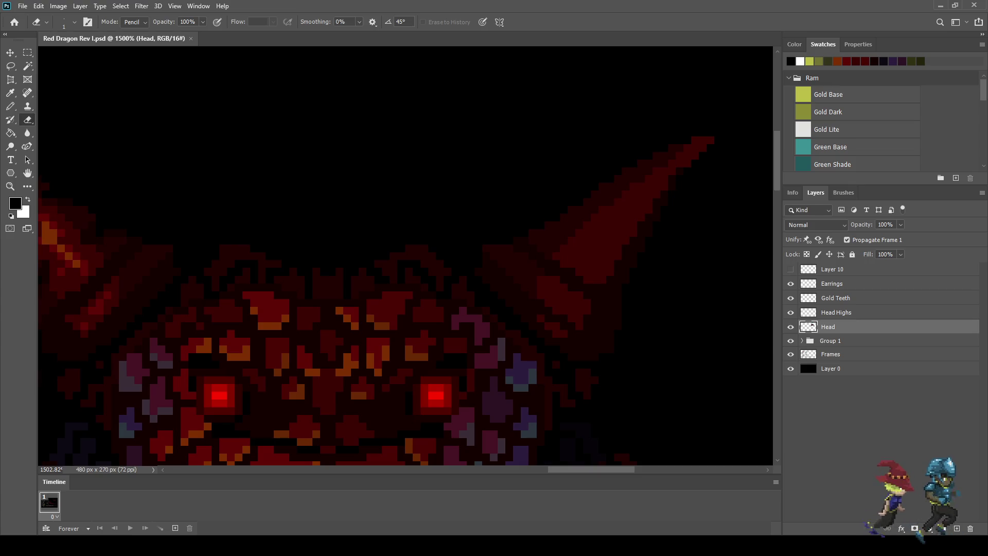
left_click(611, 272)
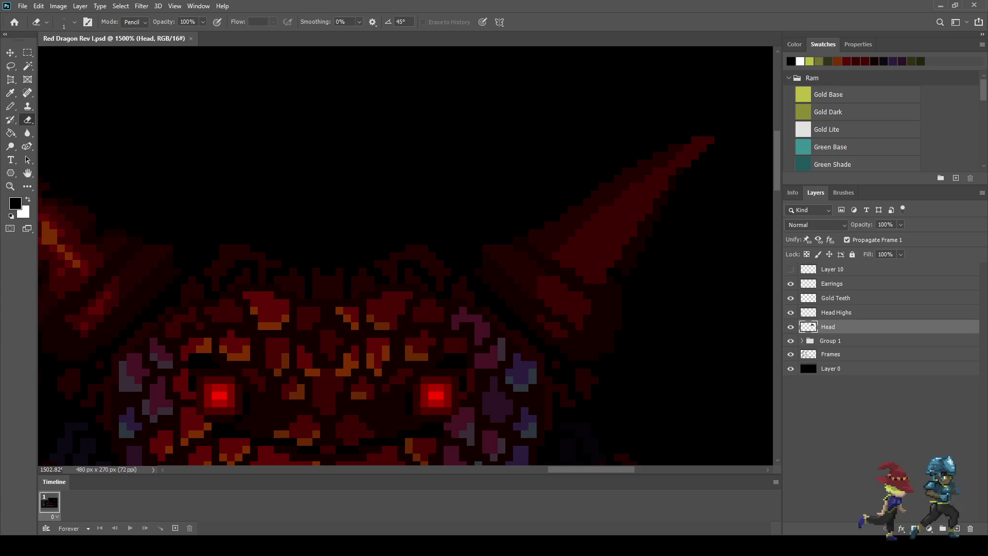
left_click(633, 232)
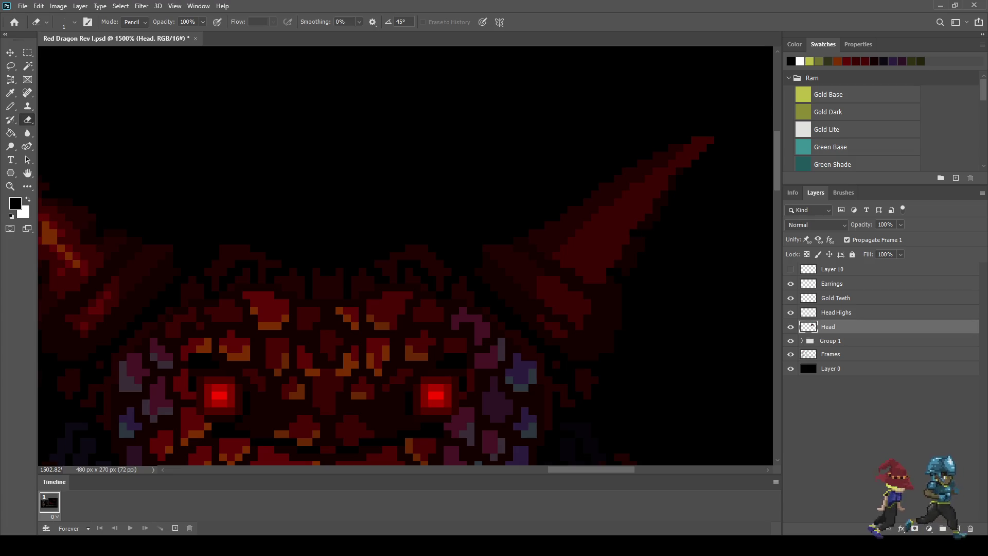
left_click(665, 186)
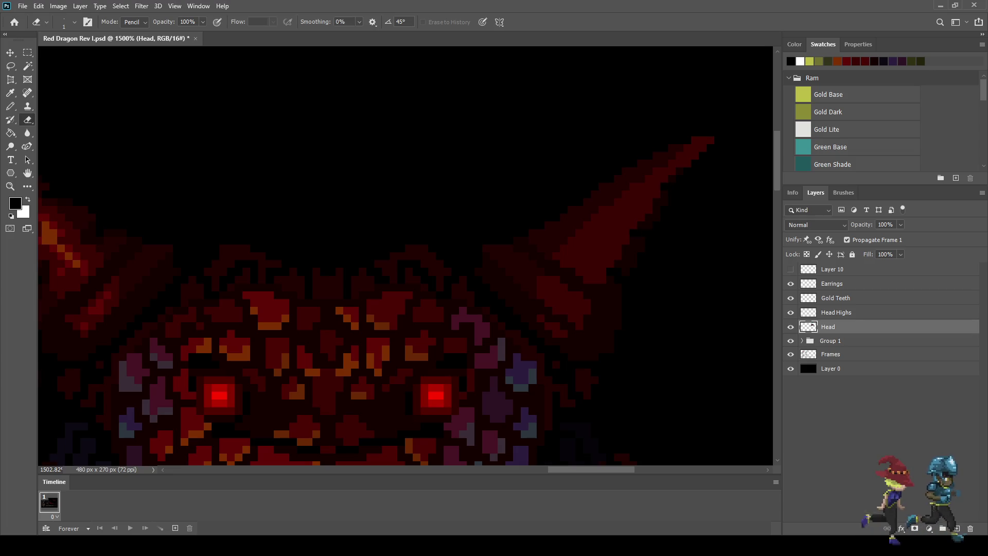
left_click(606, 187)
key("ctrl+z")
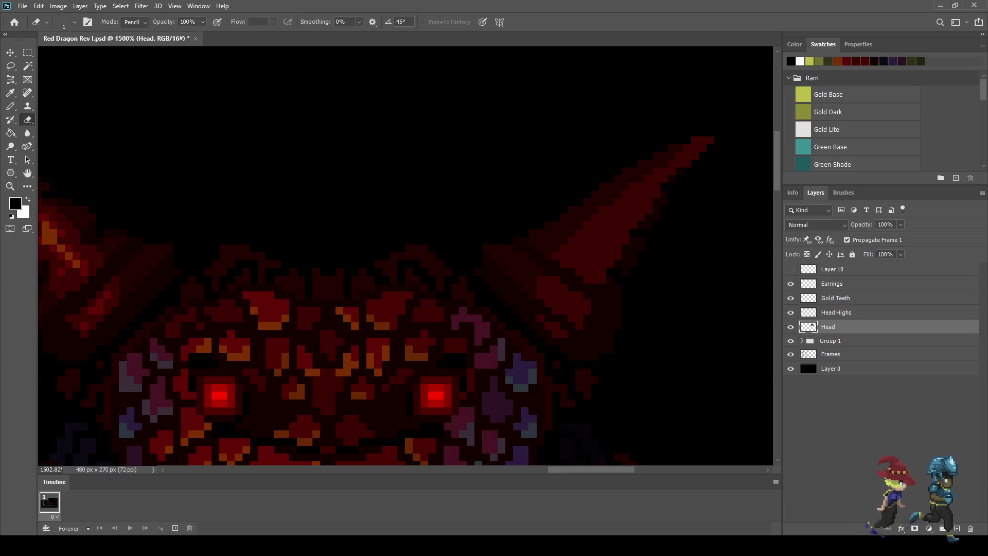
Erase more pixels along the horn's upper and left edges.
left_click_drag(607, 187, 618, 194)
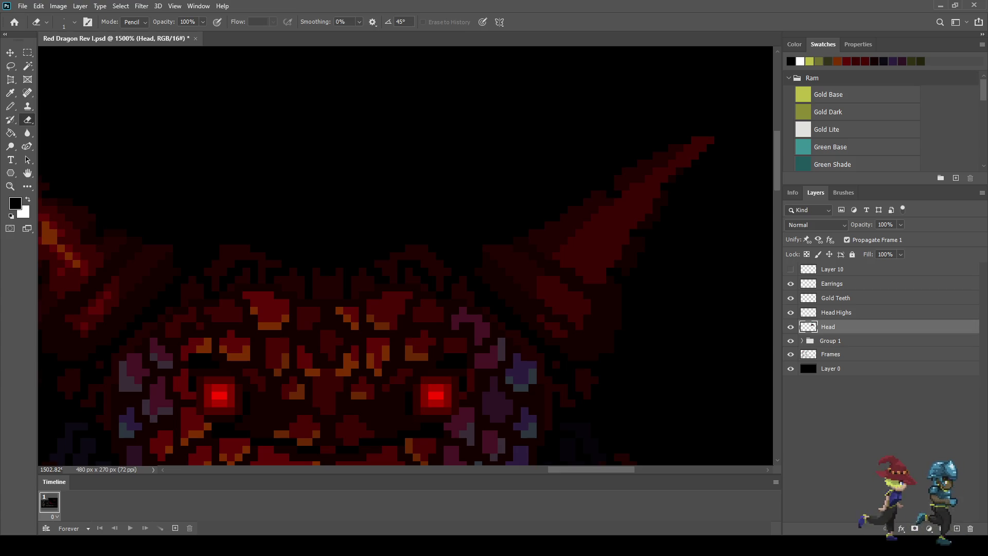
left_click(599, 194)
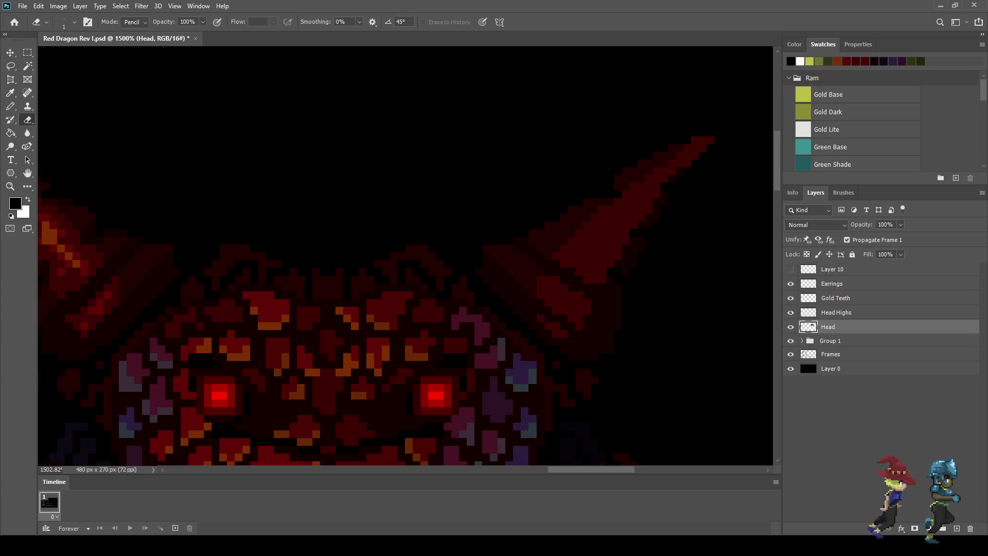
left_click(572, 217)
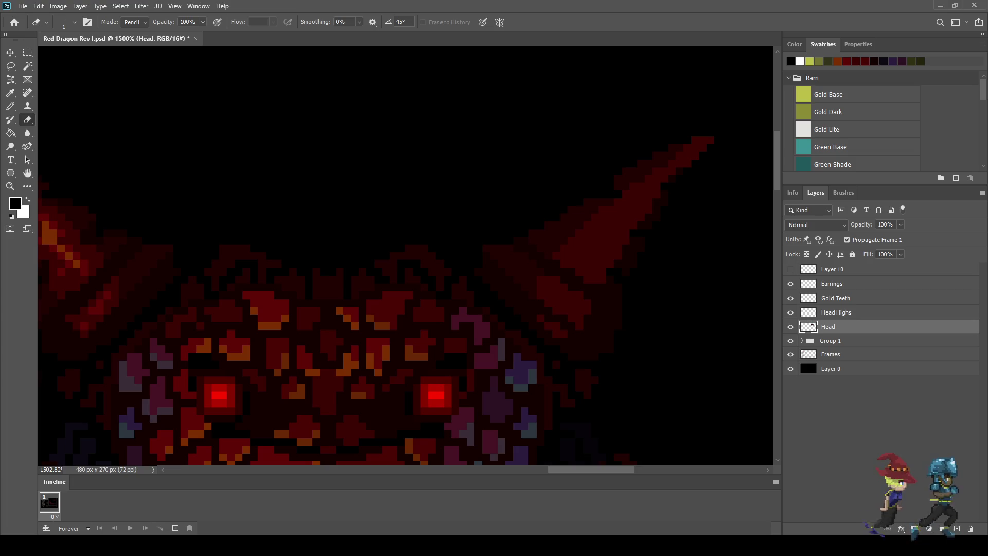
left_click(565, 219)
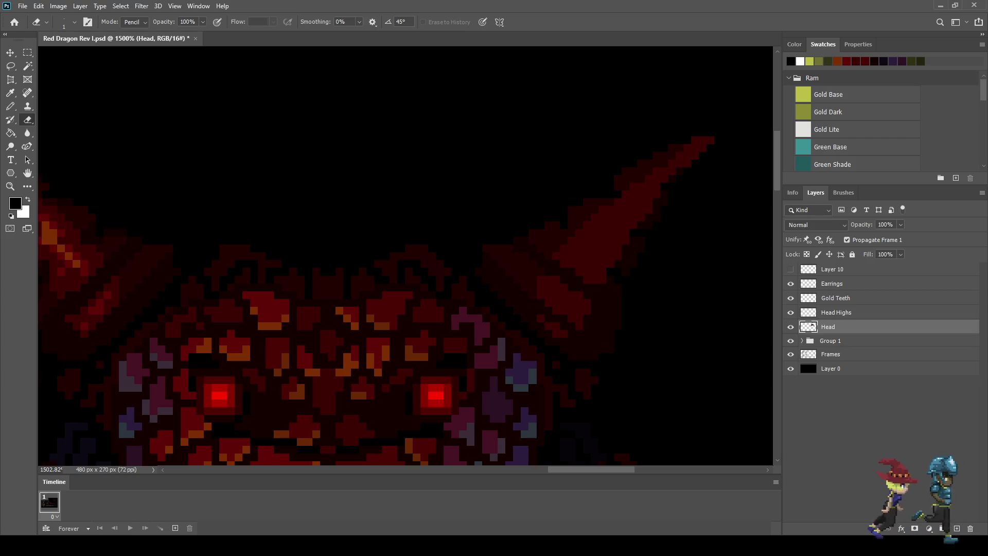
left_click(571, 225)
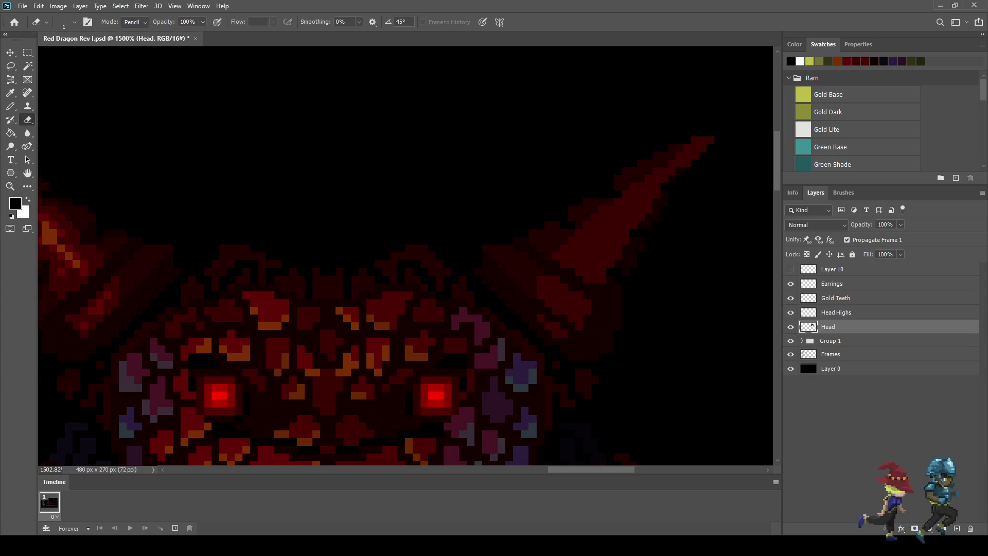
left_click(656, 159)
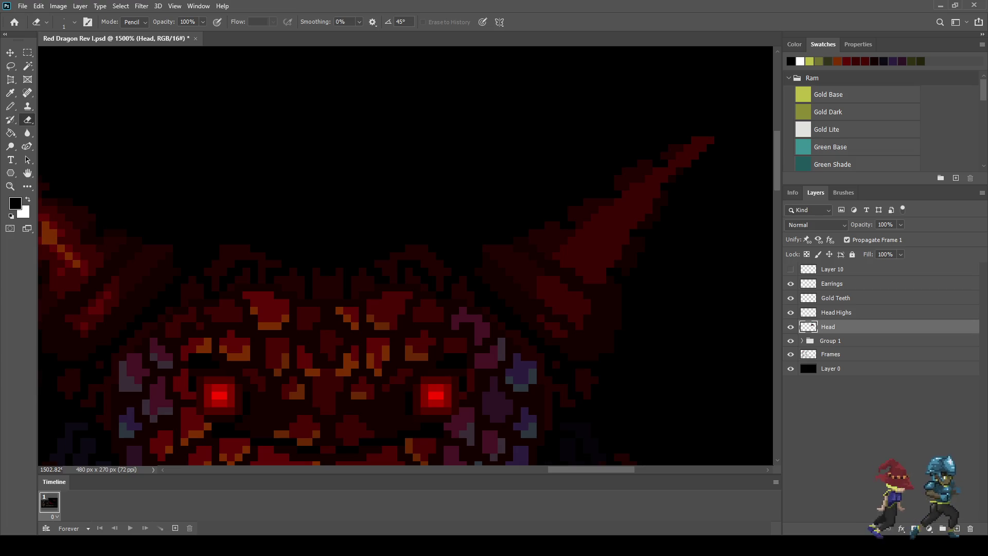
scroll(558, 142, "down", 3)
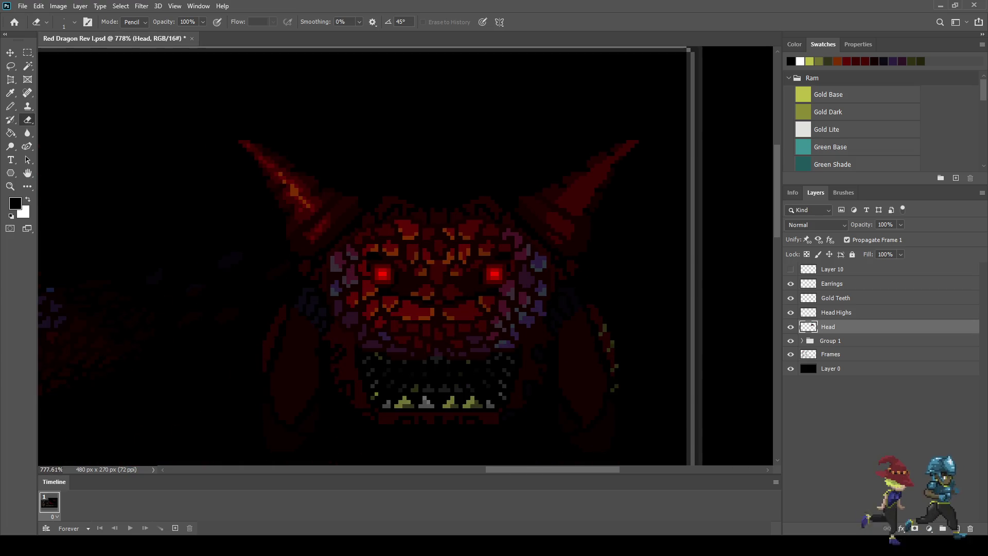
scroll(269, 194, "up", 6)
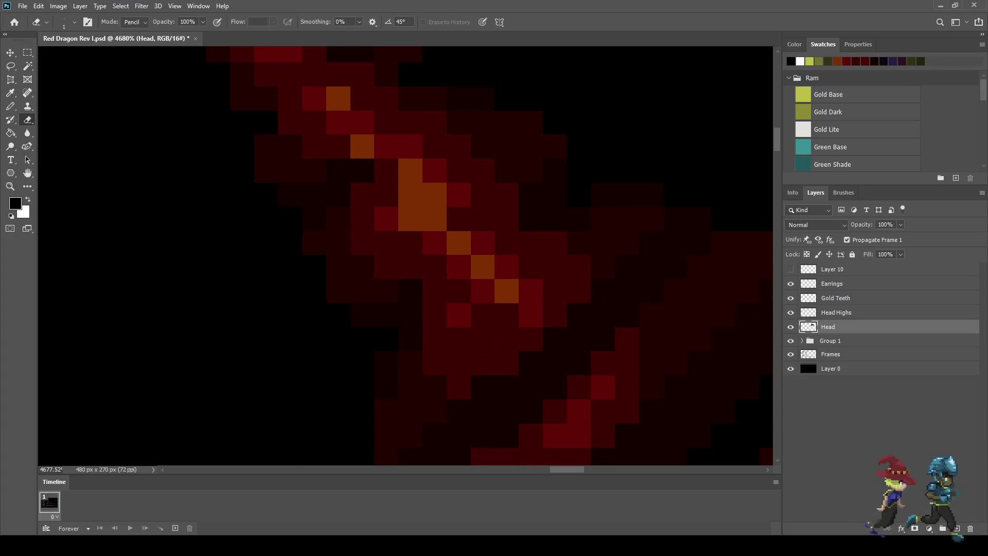
Sample the horn's dark red, switch to the Pencil, and lock the Head layer's transparency.
key("i")
left_click(336, 192)
scroll(335, 192, "down", 4)
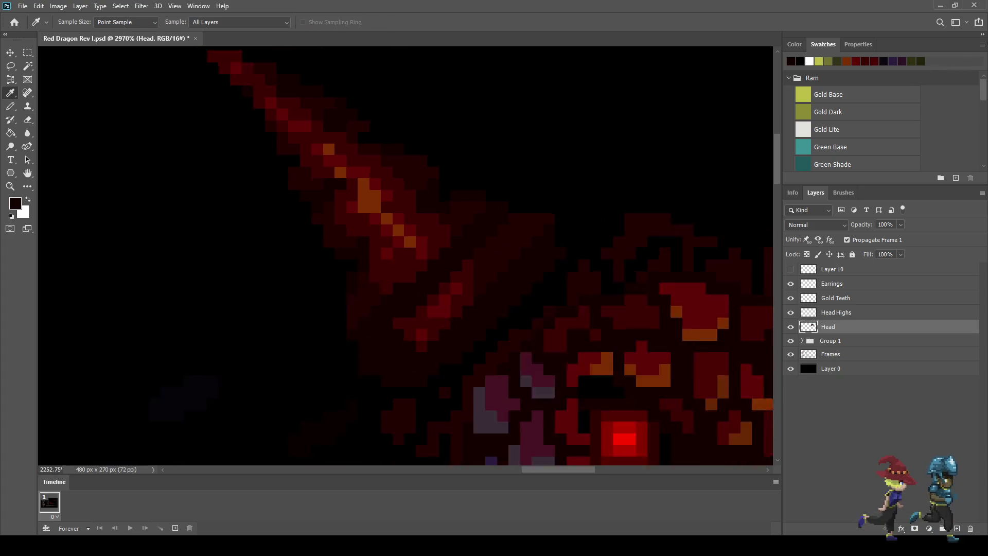
scroll(423, 233, "down", 4)
key("b")
scroll(534, 244, "up", 4)
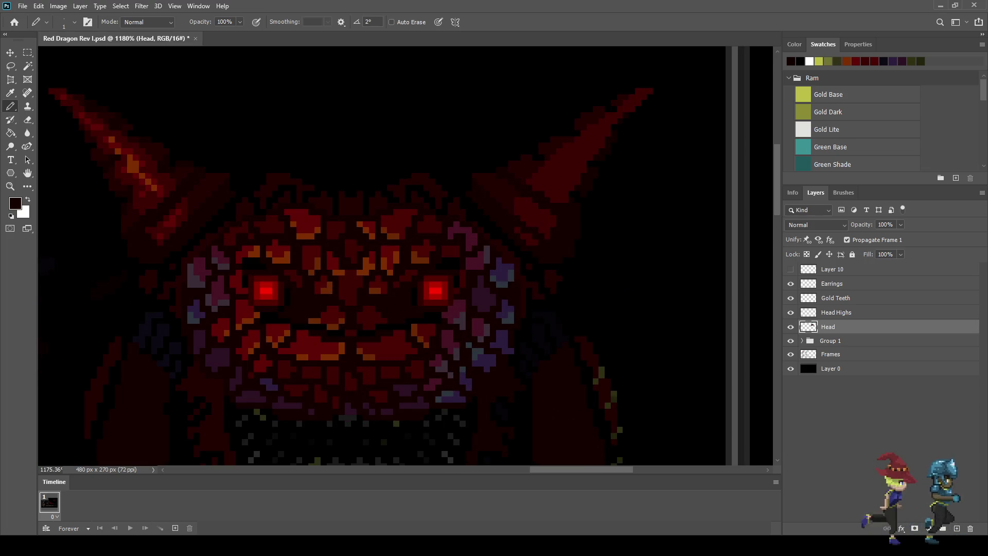
scroll(579, 206, "up", 4)
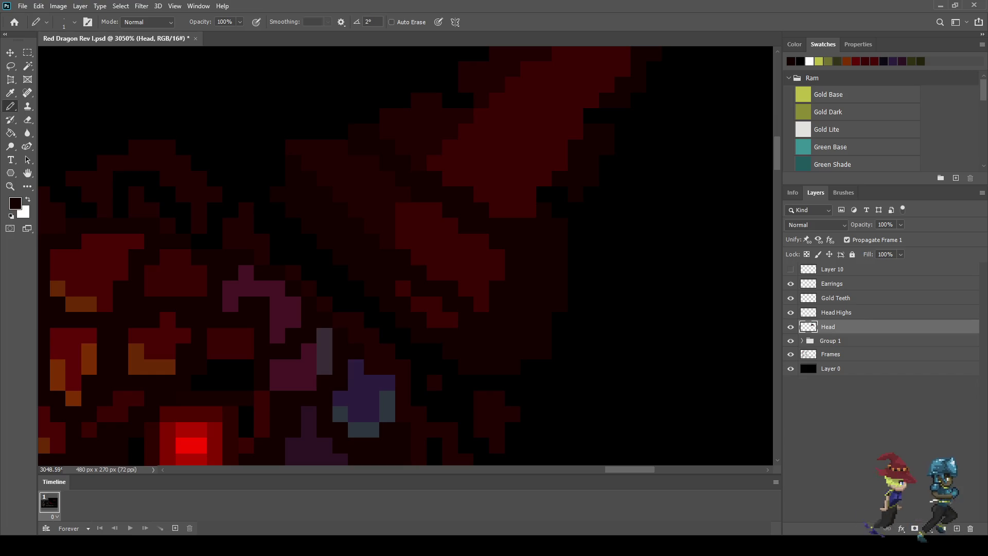
left_click(807, 254)
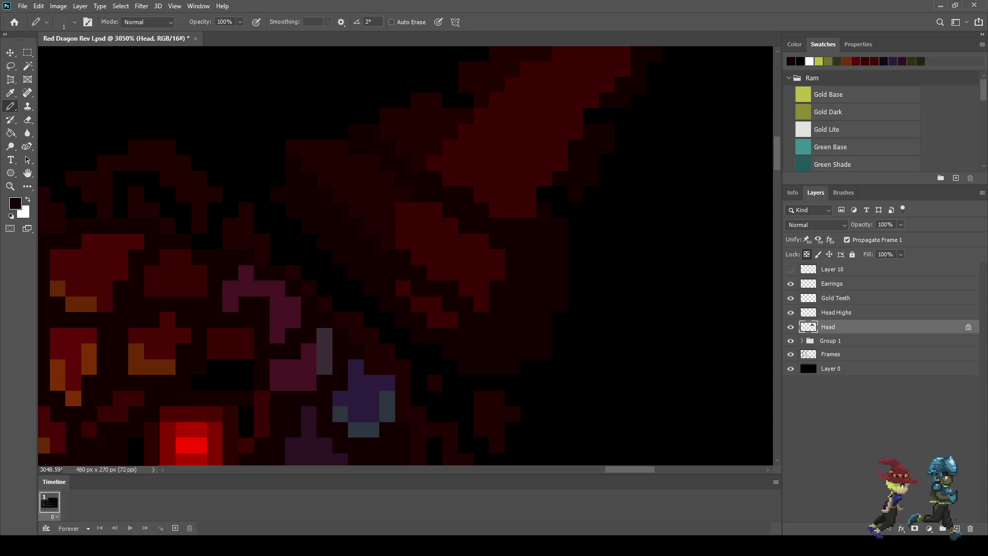
Paint dark red pixels along the horn's upper edge.
left_click_drag(528, 195, 544, 179)
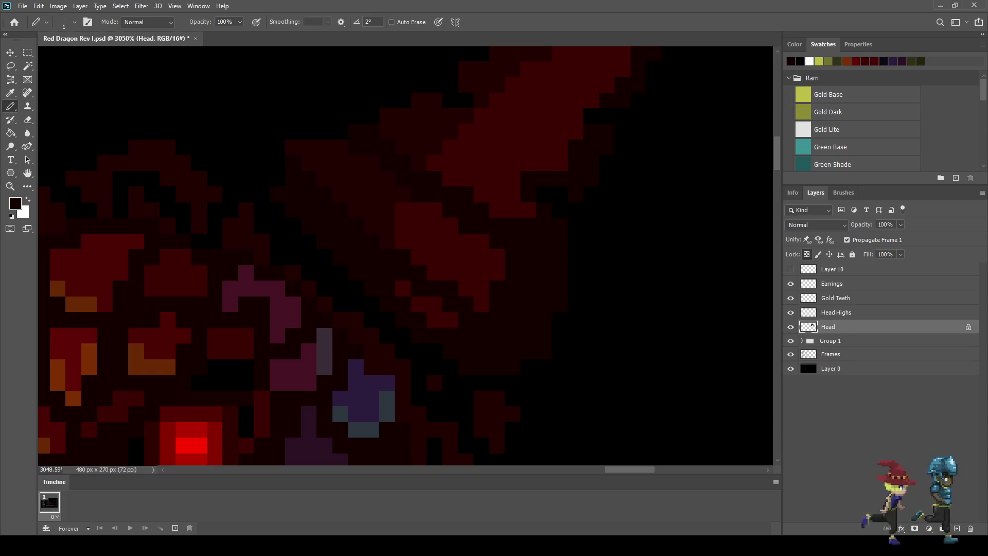
scroll(405, 256, "up", 2)
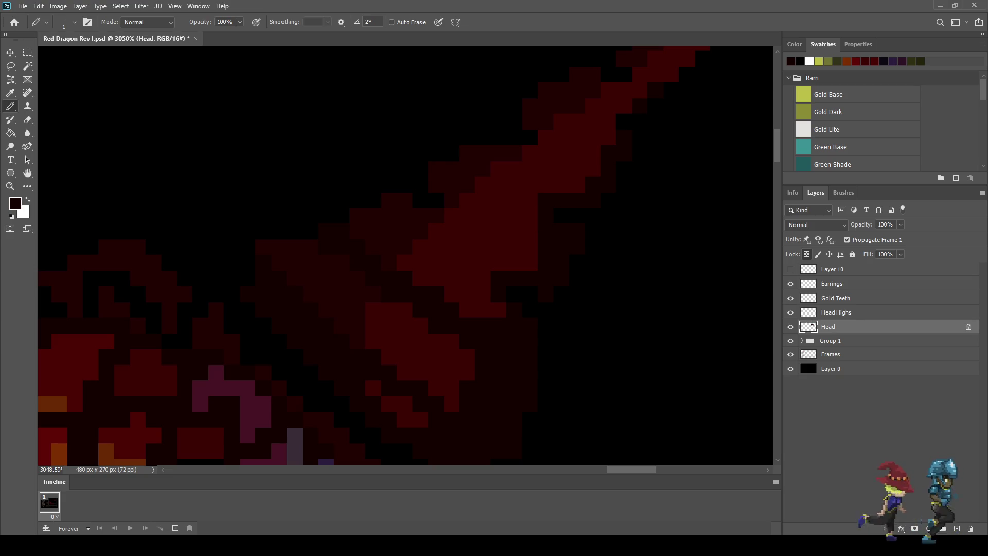
left_click(452, 215)
left_click(577, 184)
left_click(530, 215)
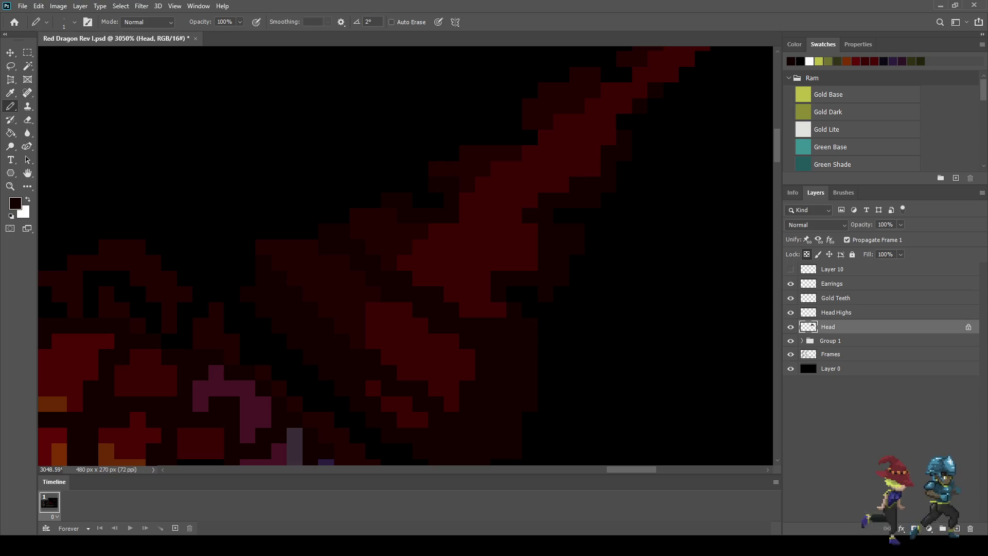
left_click_drag(463, 206, 388, 290)
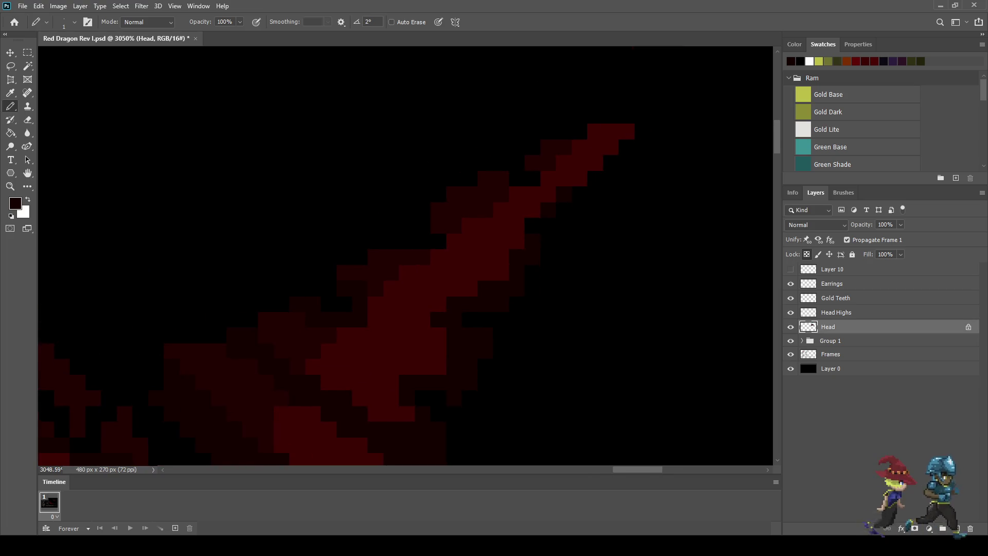
Darken the horn's outline pixels down its edge and near the tip.
left_click(454, 241)
left_click(439, 257)
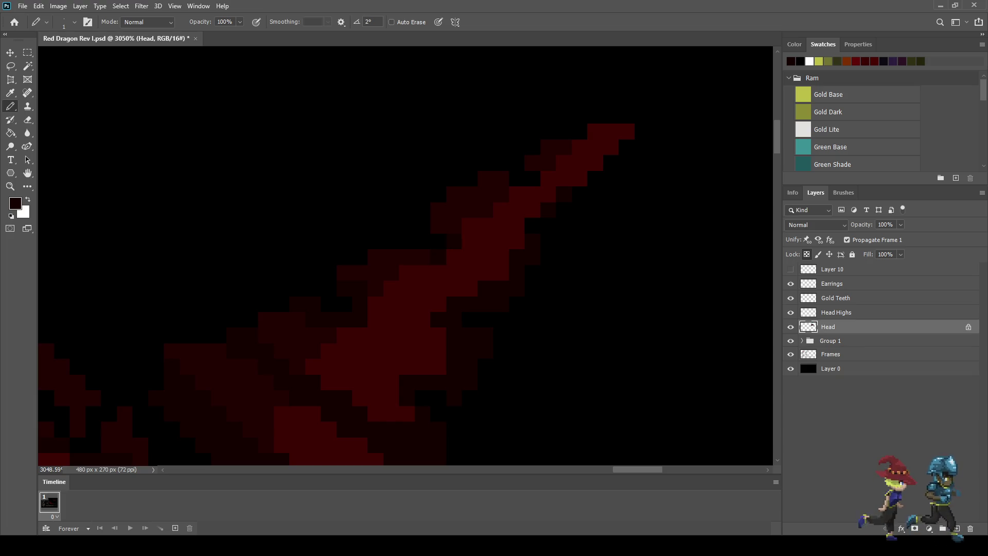
left_click(533, 210)
left_click(517, 225)
left_click(517, 195)
left_click(533, 194)
left_click(549, 178)
scroll(529, 208, "down", 8)
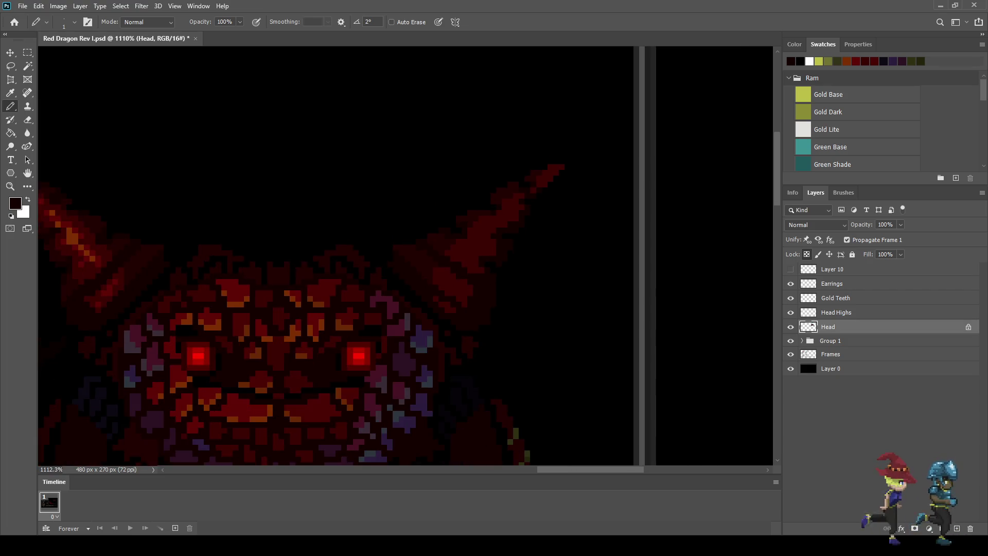
Sample a red and an orange from the dragon and set up the Pencil with red in front.
scroll(278, 235, "up", 6)
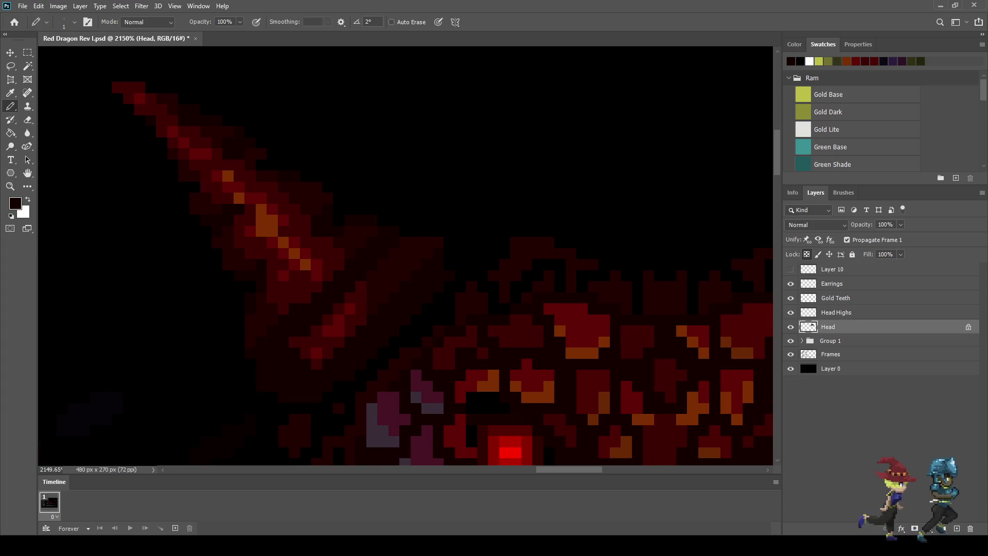
scroll(294, 231, "up", 2)
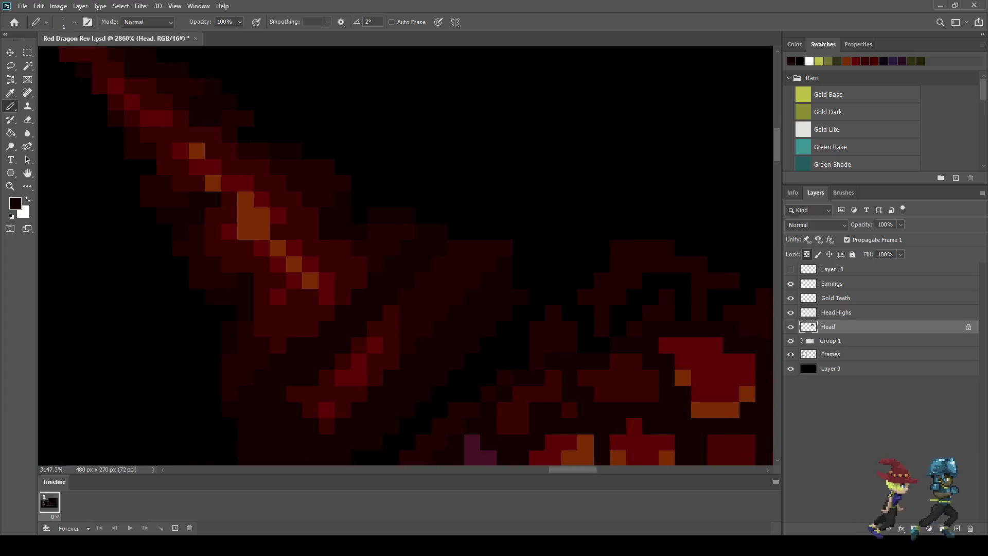
left_click(294, 230, "alt")
key("x")
left_click(250, 213)
scroll(278, 206, "down", 5)
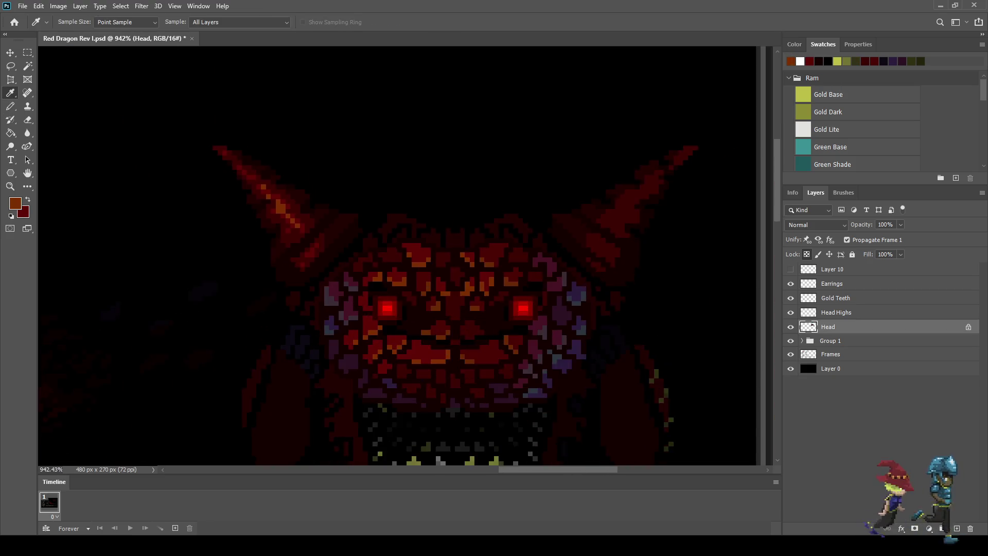
scroll(356, 175, "down", 2)
key("b")
key("x")
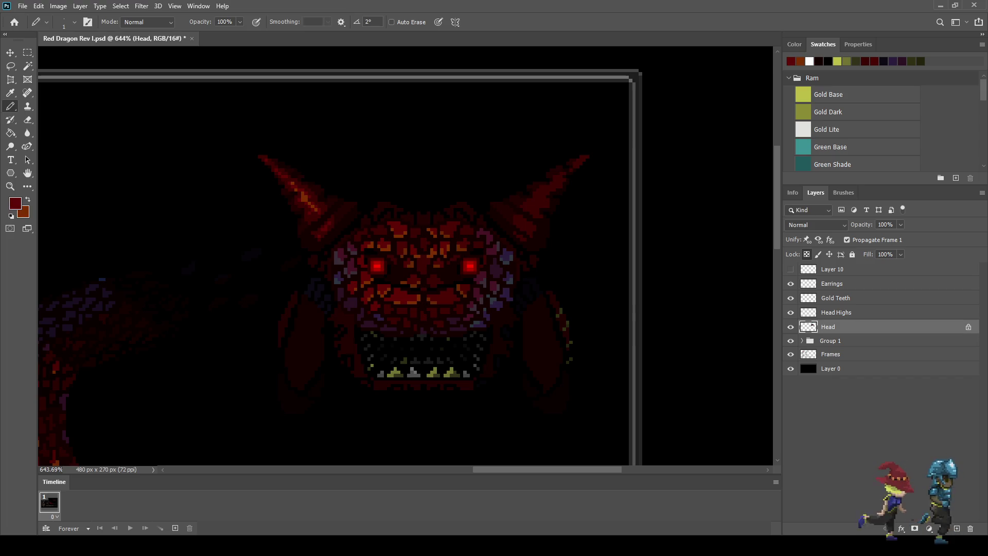
scroll(561, 203, "up", 5)
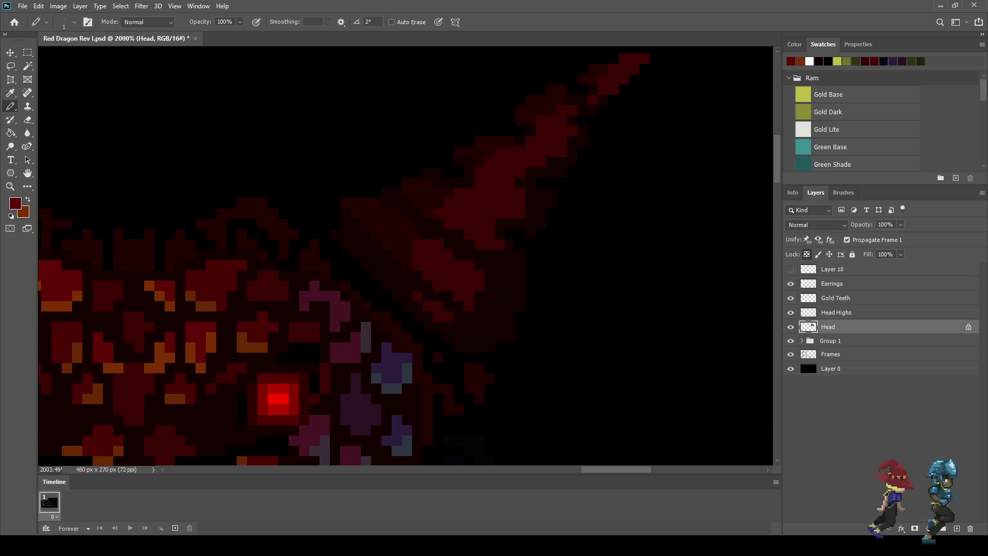
Draw a bright red diagonal down the right horn and brighten pixels along it.
mouse_move(551, 120)
left_mouse_down()
mouse_move(540, 152)
mouse_move(459, 224)
left_mouse_up()
left_click(469, 204)
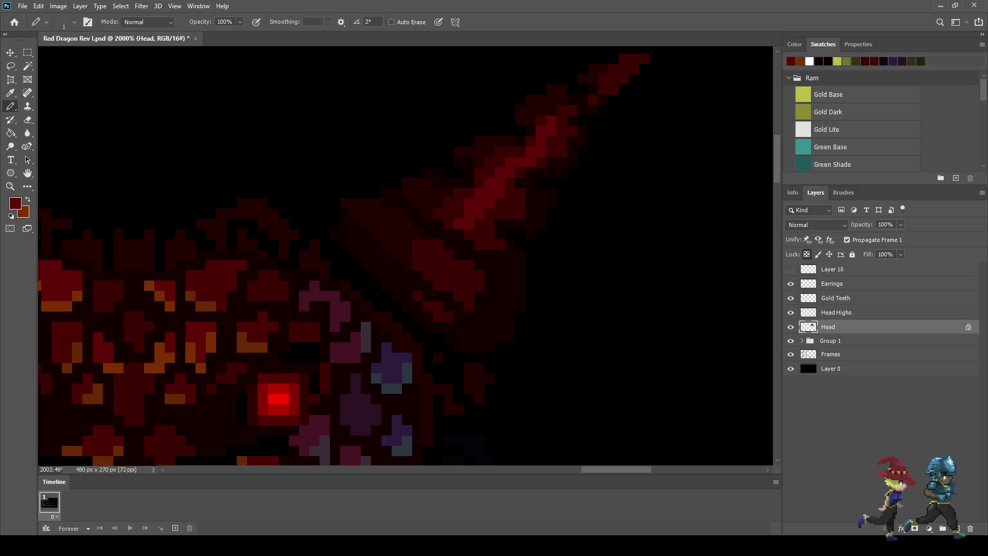
left_click(500, 204)
left_click(510, 204)
left_click(459, 204)
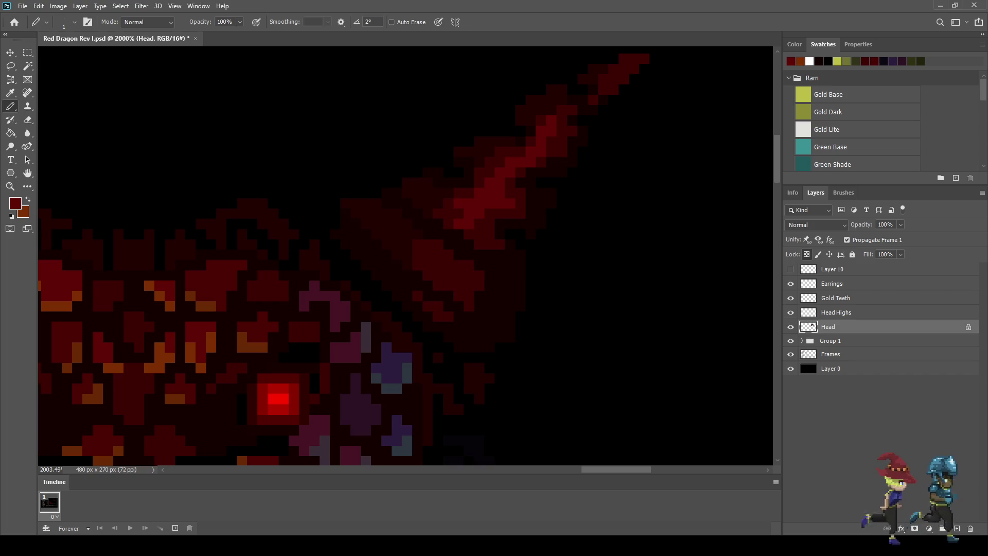
left_click(500, 152)
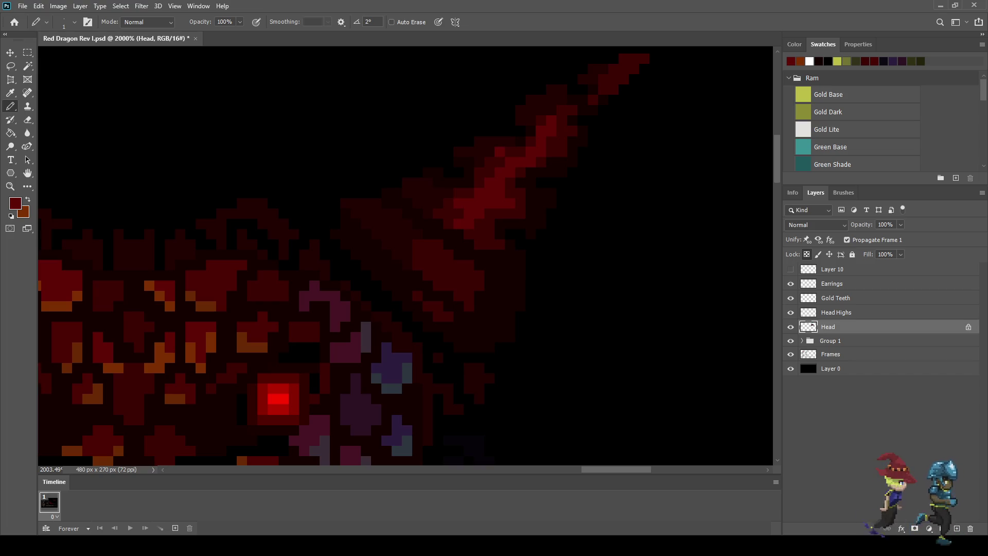
left_click(551, 142)
left_click(562, 142)
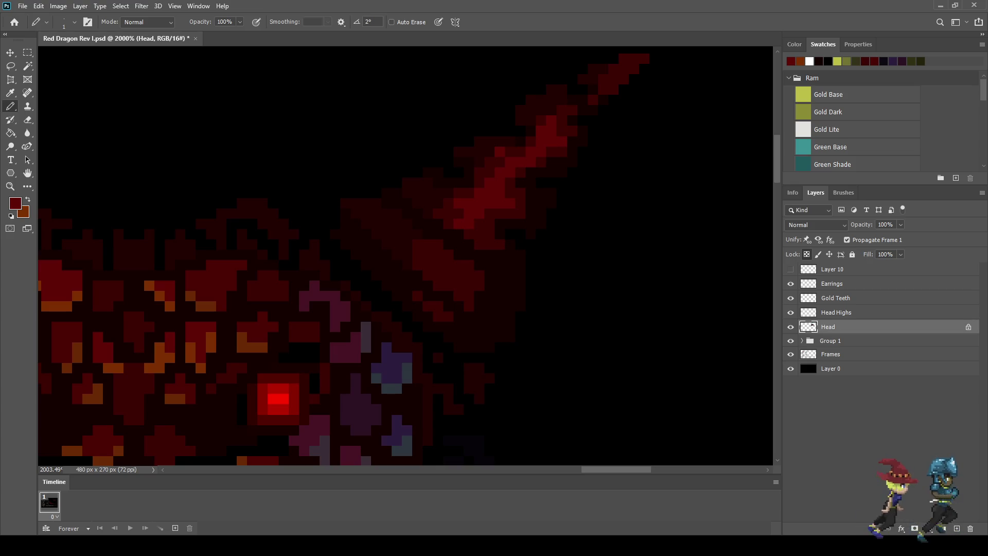
Brighten pixels at the horn's base, undoing and repainting a misplaced batch.
left_click(433, 249)
left_click(427, 243)
left_click(417, 255)
left_click(418, 266)
key("ctrl+z")
key("ctrl+z")
left_click_drag(428, 244, 438, 244)
left_click(427, 254)
left_click(417, 255)
left_click(417, 265)
left_click(417, 244)
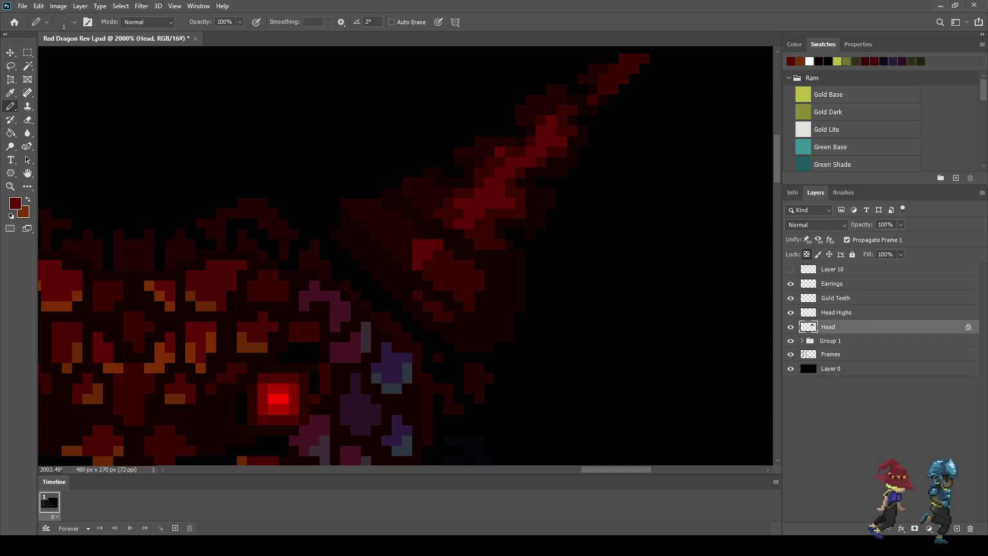
scroll(494, 229, "down", 10)
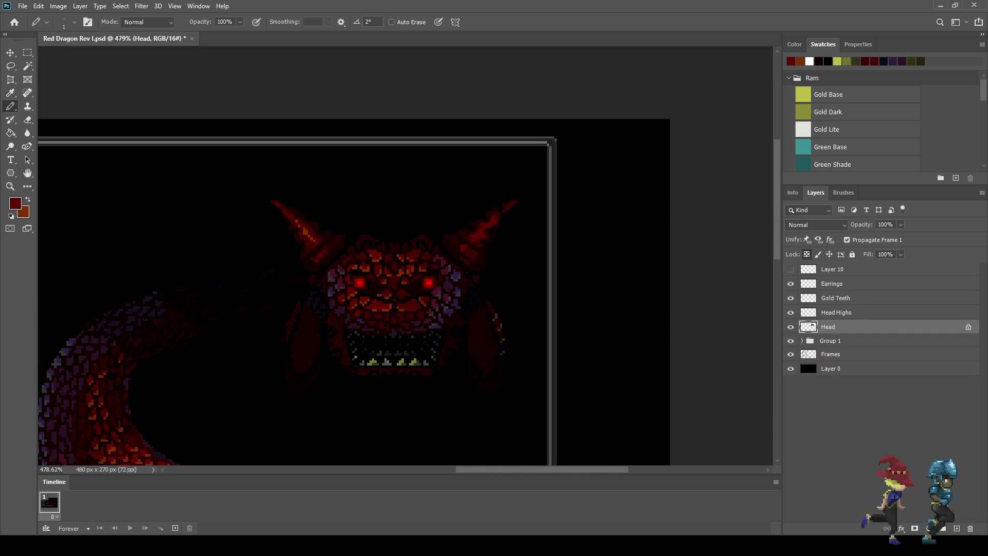
scroll(373, 278, "down", 3)
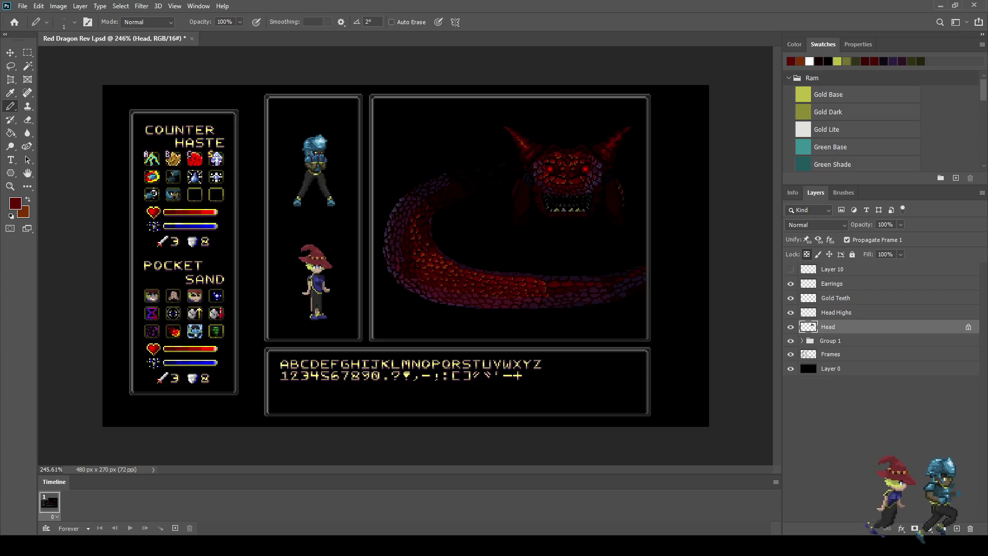
Brighten five pixels at the right horn's tip and save the document.
scroll(591, 150, "up", 6)
scroll(674, 97, "up", 5)
left_click(708, 90)
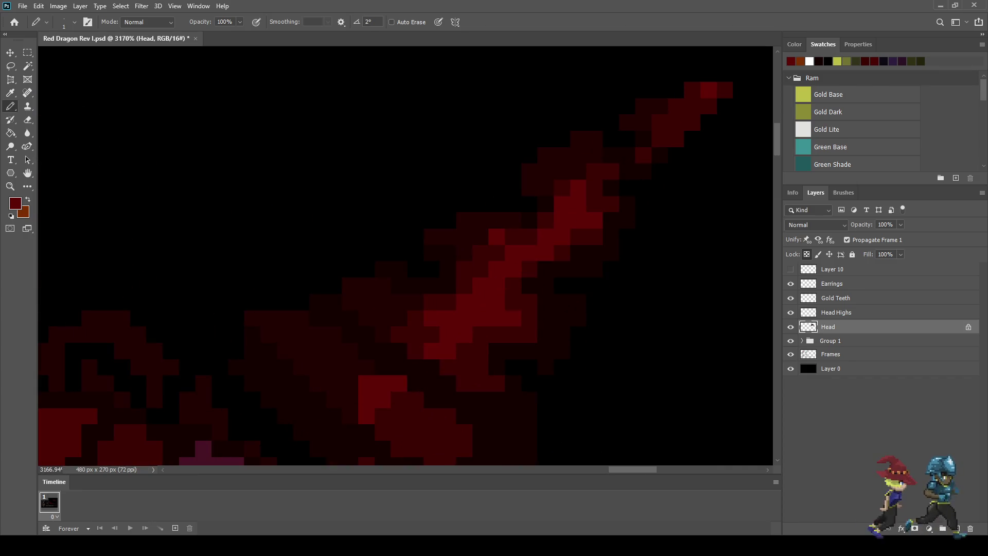
left_click(692, 107)
left_click(677, 122)
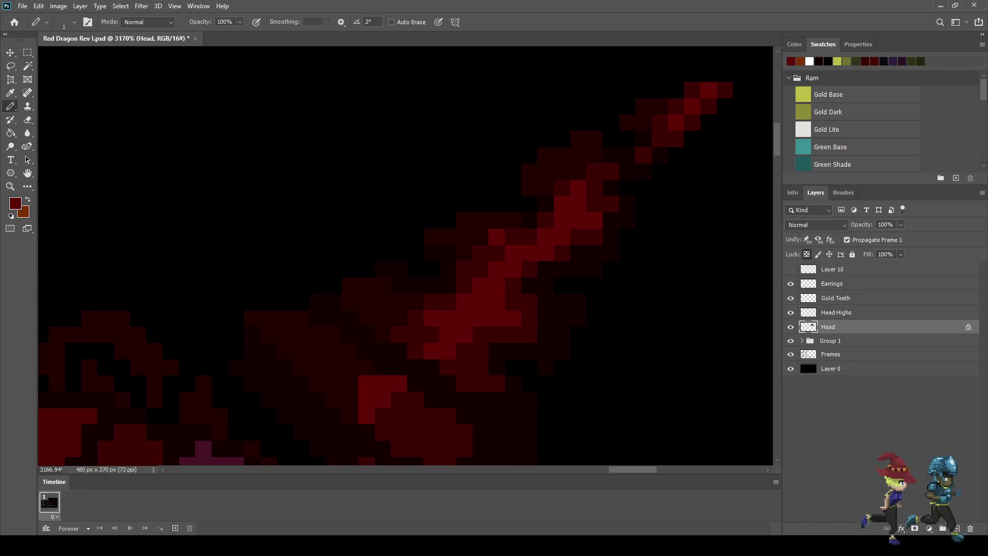
left_click(692, 90)
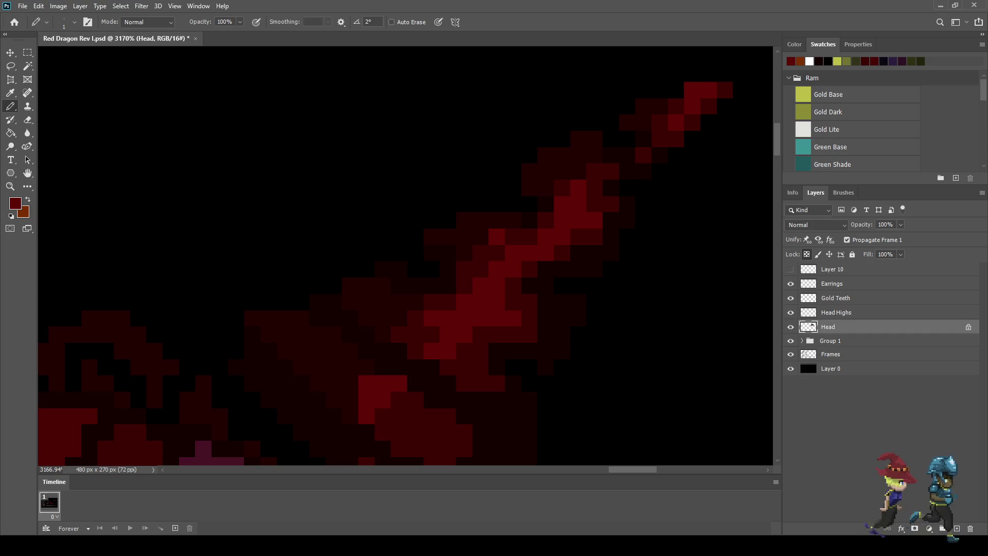
left_click(676, 107)
scroll(626, 193, "down", 15)
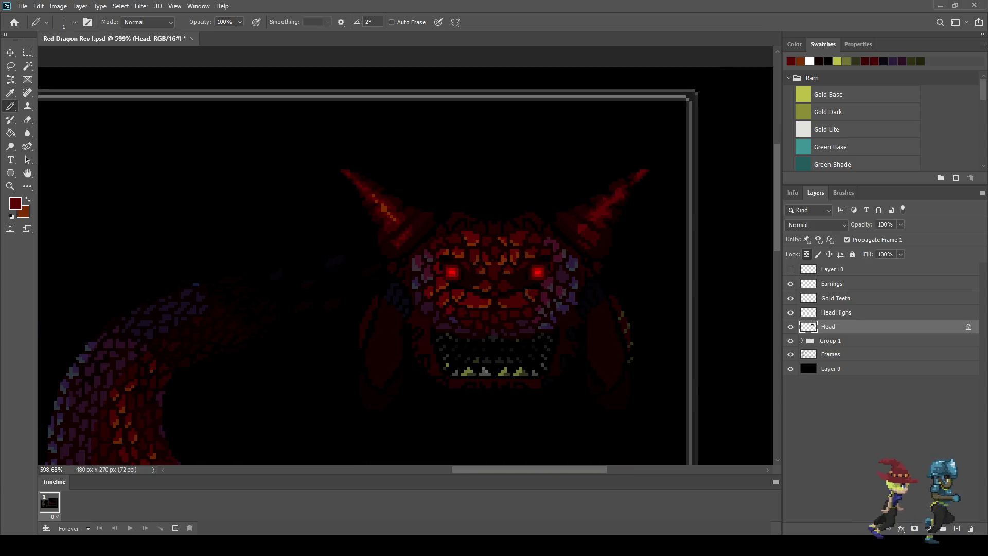
key("x")
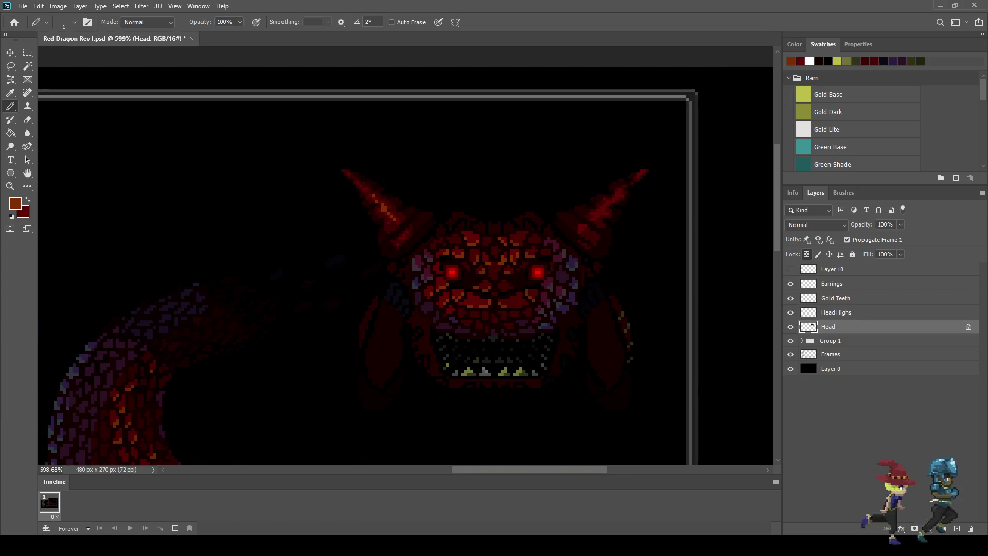
key("ctrl+s")
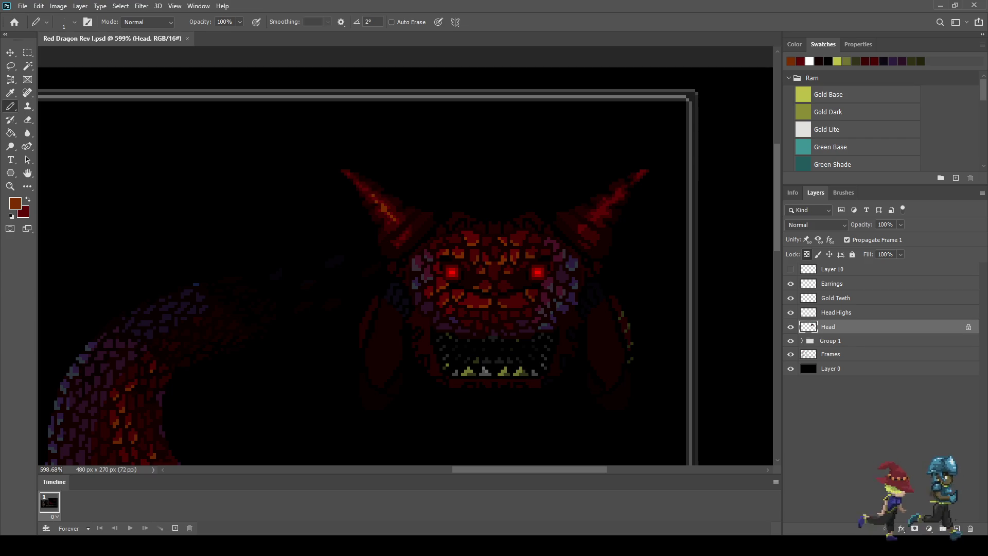
Add a diagonal run of orange glint pixels from the horn tip down to its base.
scroll(257, 185, "up", 15)
left_click(658, 119)
left_click(642, 135)
left_click(551, 227)
left_click(536, 241)
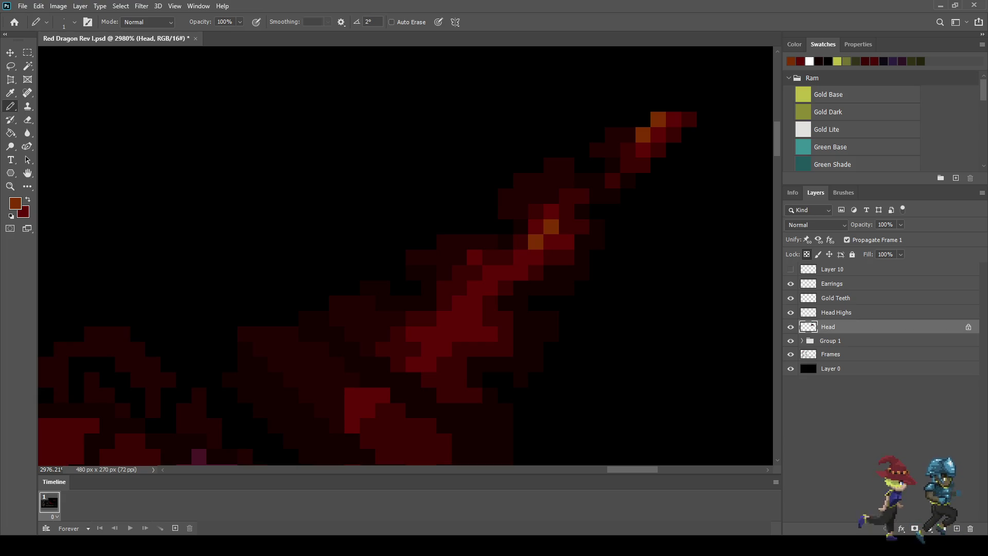
left_click(475, 288)
left_click(459, 303)
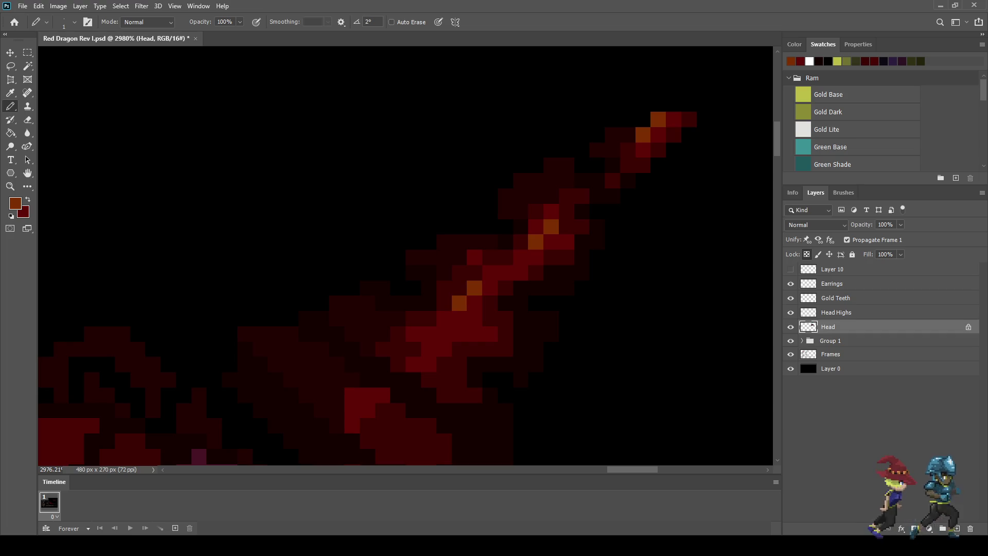
left_click(443, 319)
left_click(428, 334)
left_click(459, 319)
left_click(474, 334)
Add two more orange pixels on the horn's red block.
scroll(461, 336, "down", 5)
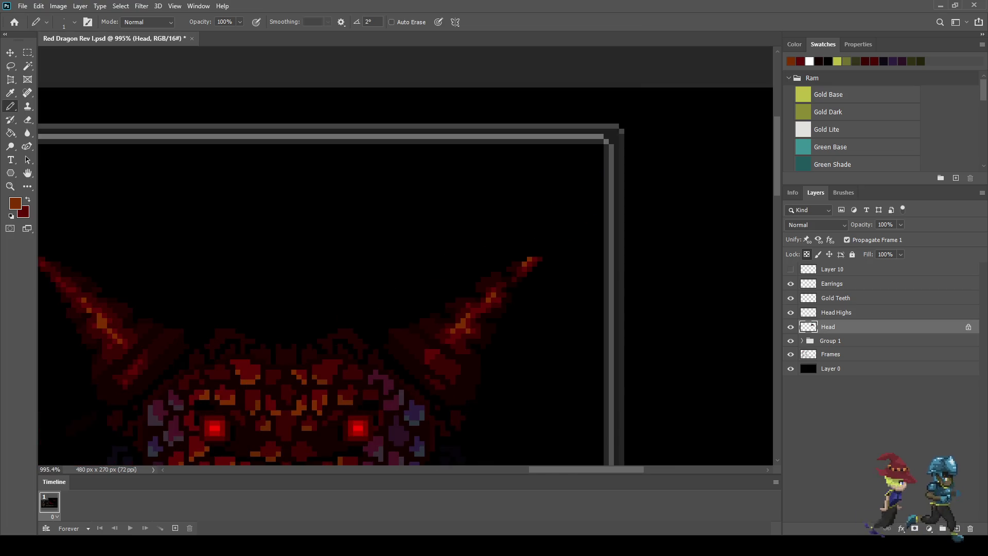
scroll(472, 344, "down", 2)
scroll(446, 347, "up", 9)
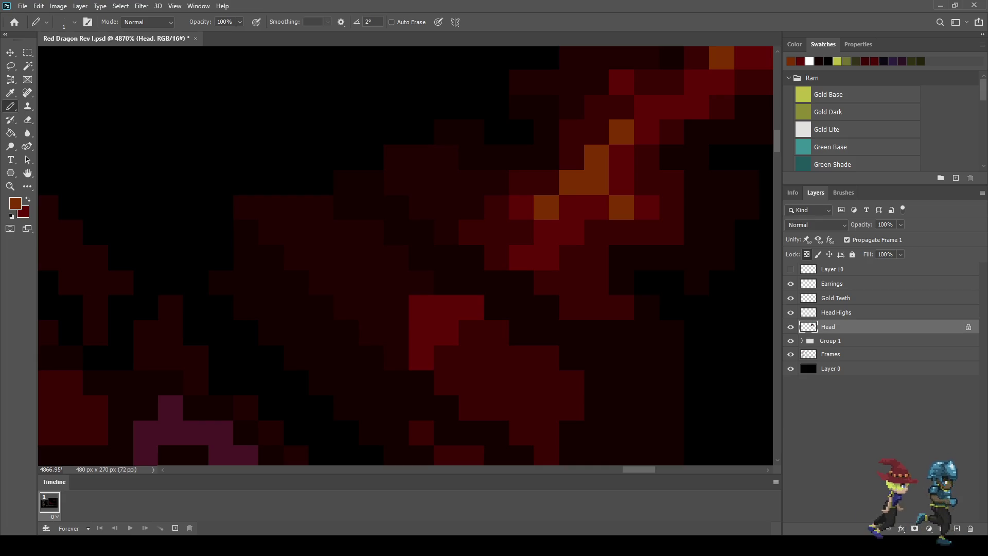
left_click(446, 308)
left_click(421, 332)
scroll(477, 308, "down", 3)
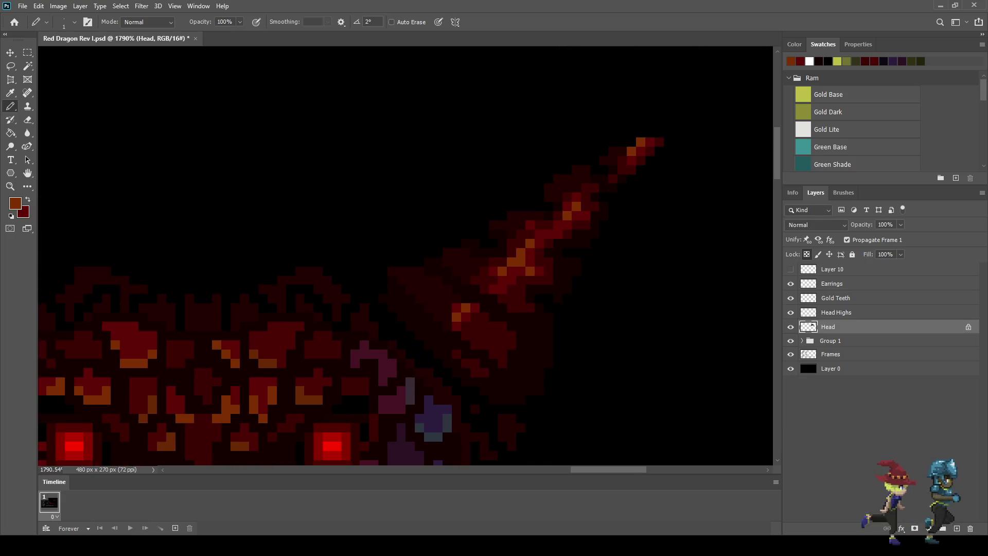
scroll(507, 278, "down", 4)
scroll(405, 258, "down", 2)
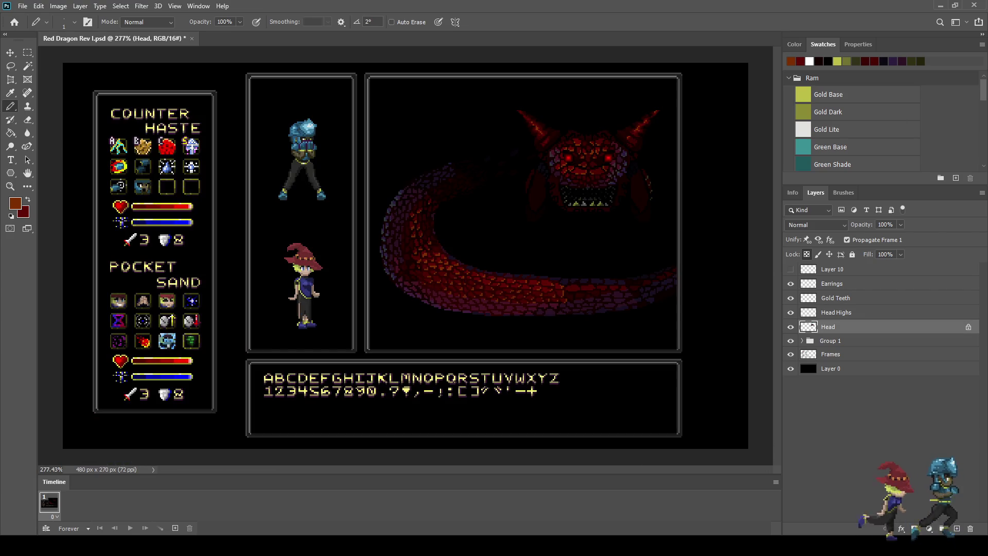
Zoom in on the dragon head and save Red Dragon Rev I.psd.
scroll(643, 103, "up", 3)
scroll(591, 94, "up", 1)
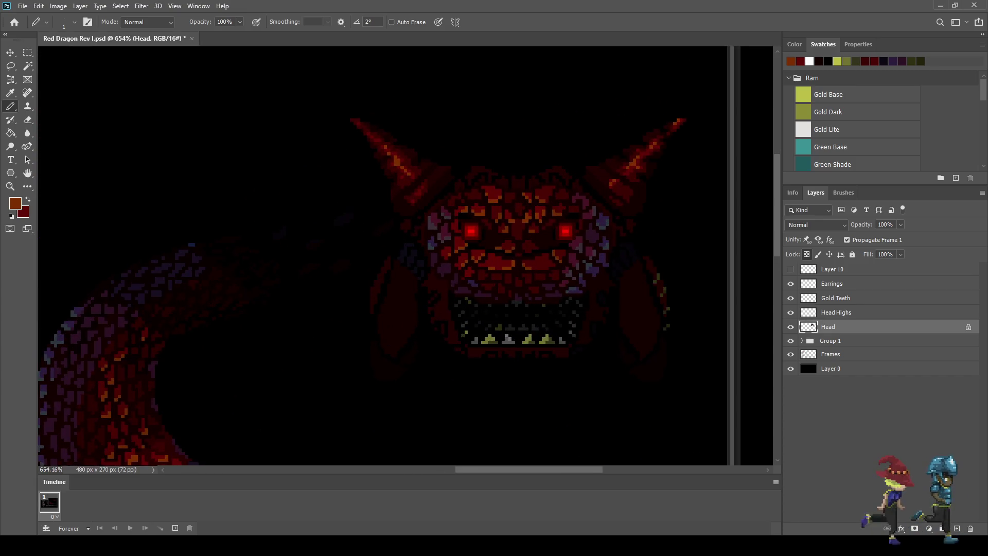
key("ctrl+s")
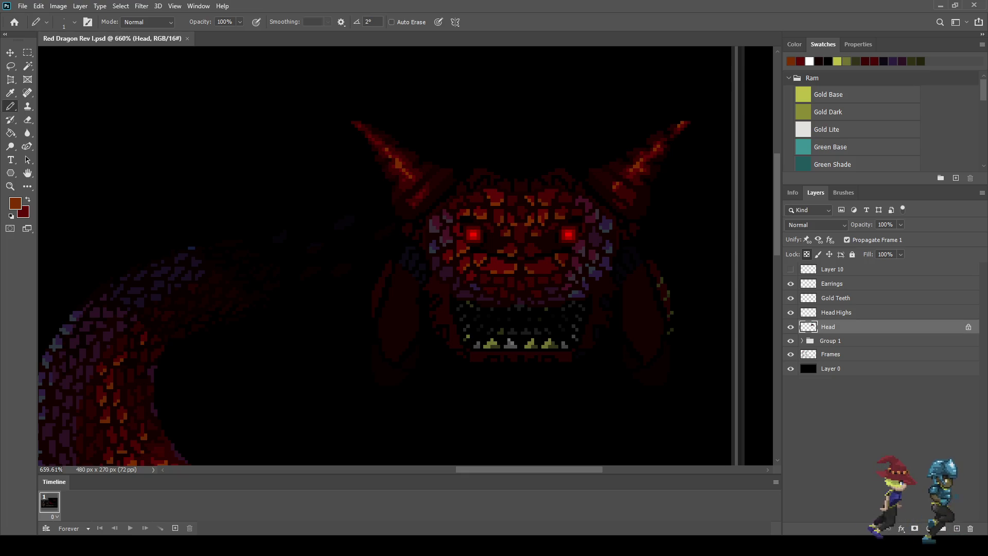
scroll(656, 220, "up", 3)
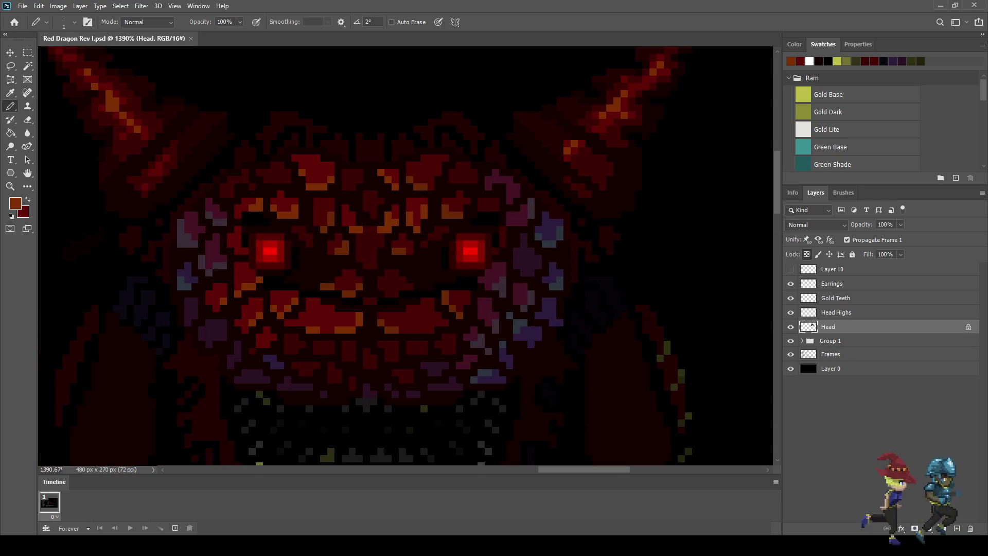
Sample black, briefly hide the Head layer to check highlights, and save the artwork.
left_click(656, 220, "alt")
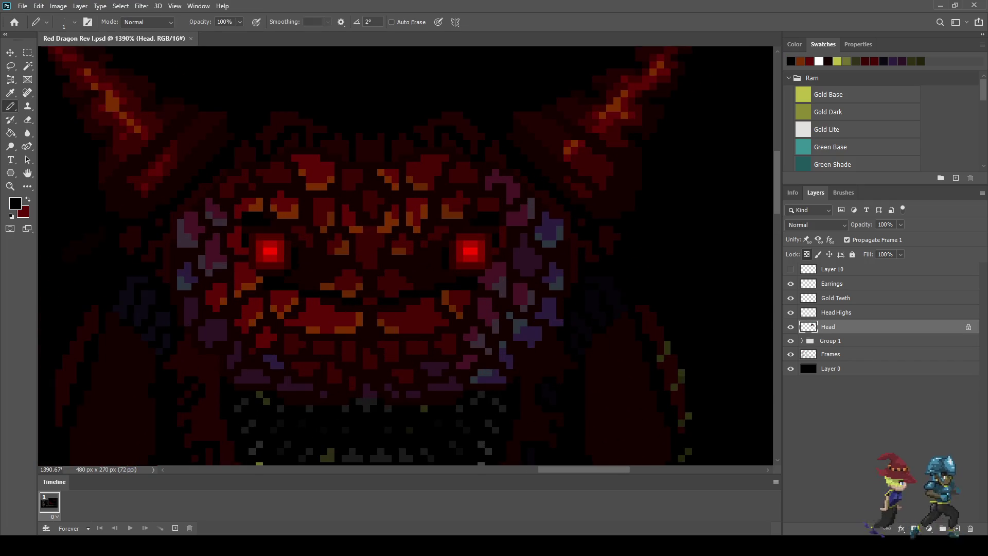
key("ctrl+comma")
key("ctrl+comma")
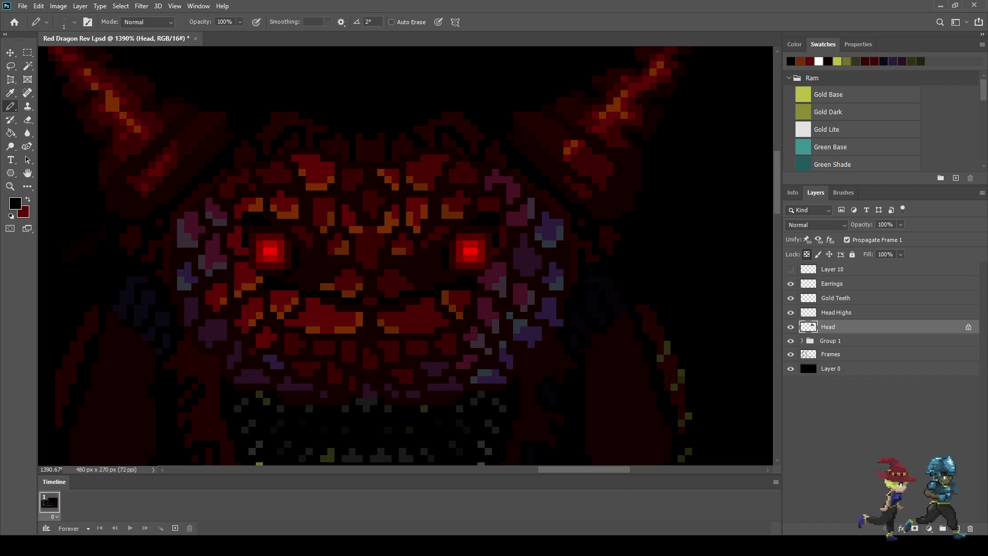
scroll(632, 189, "up", 2)
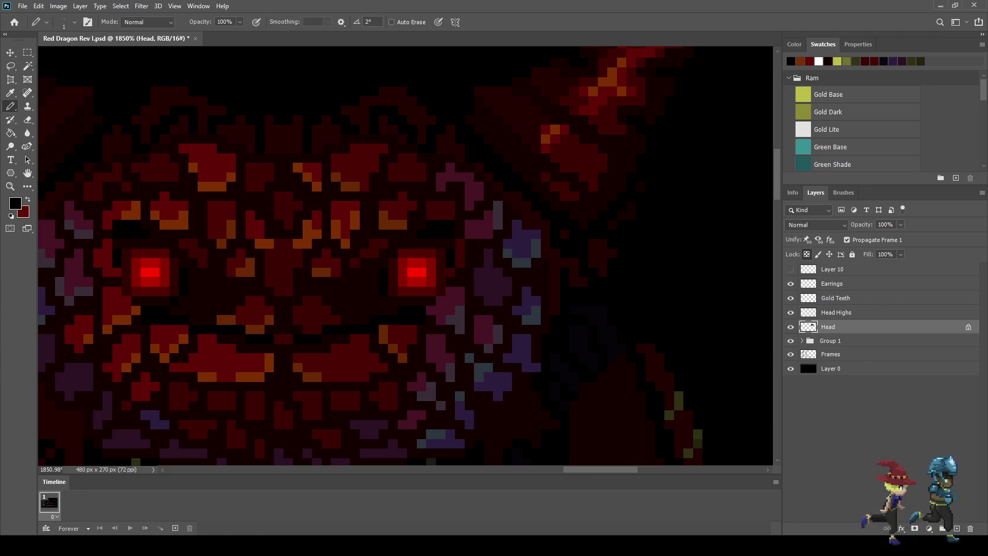
scroll(680, 228, "down", 5)
key("ctrl+s")
scroll(686, 236, "up", 2)
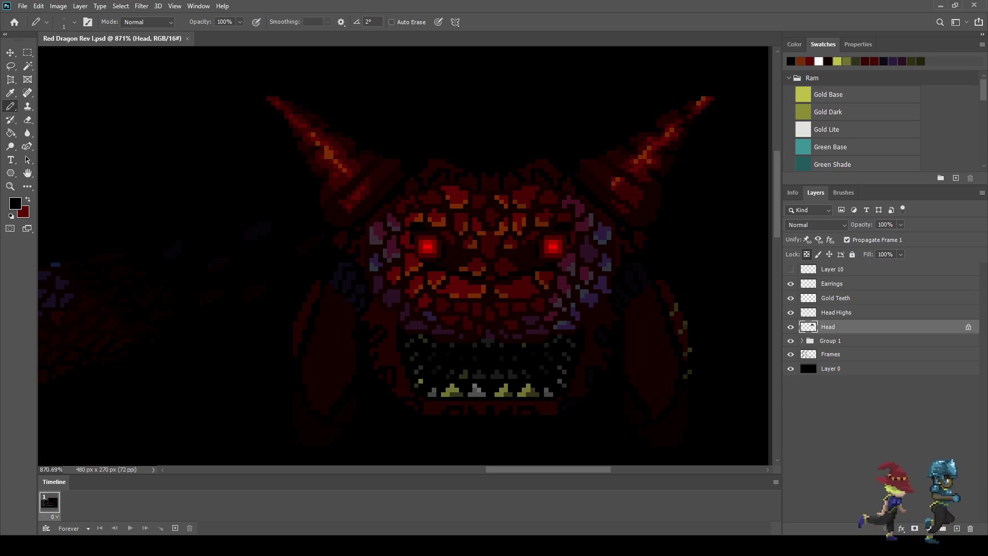
scroll(676, 222, "up", 3)
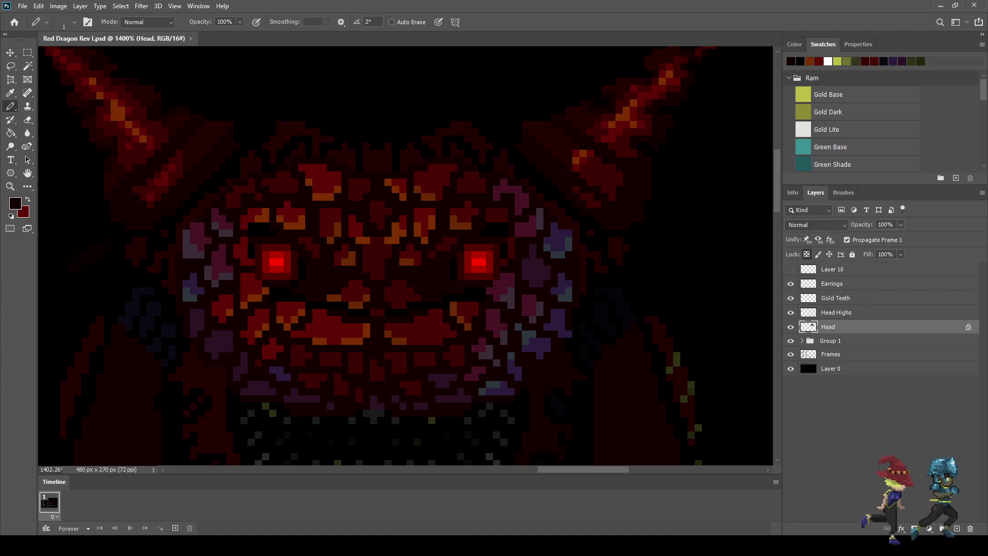
Sample a face red with the Pencil and inspect the head between the right eye and horn.
key("i")
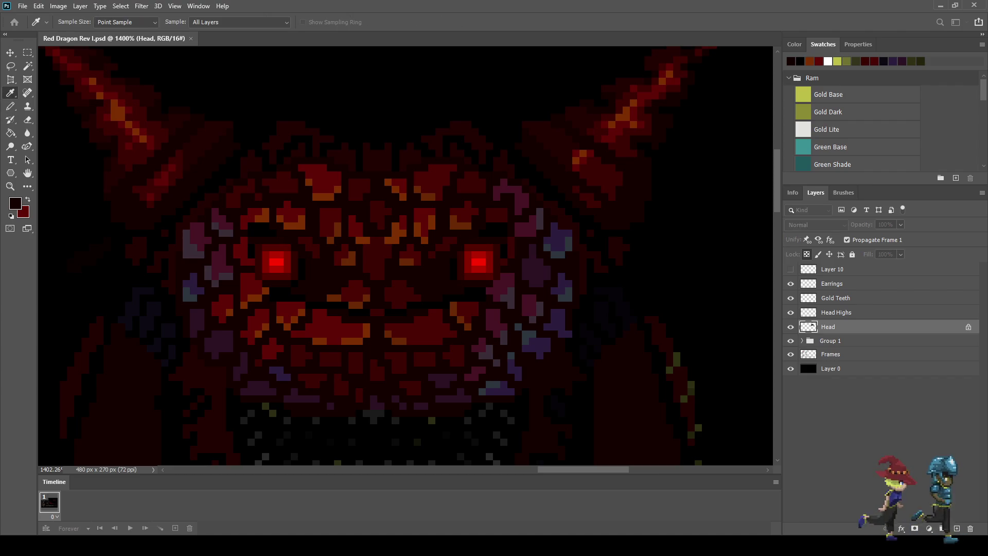
key("b")
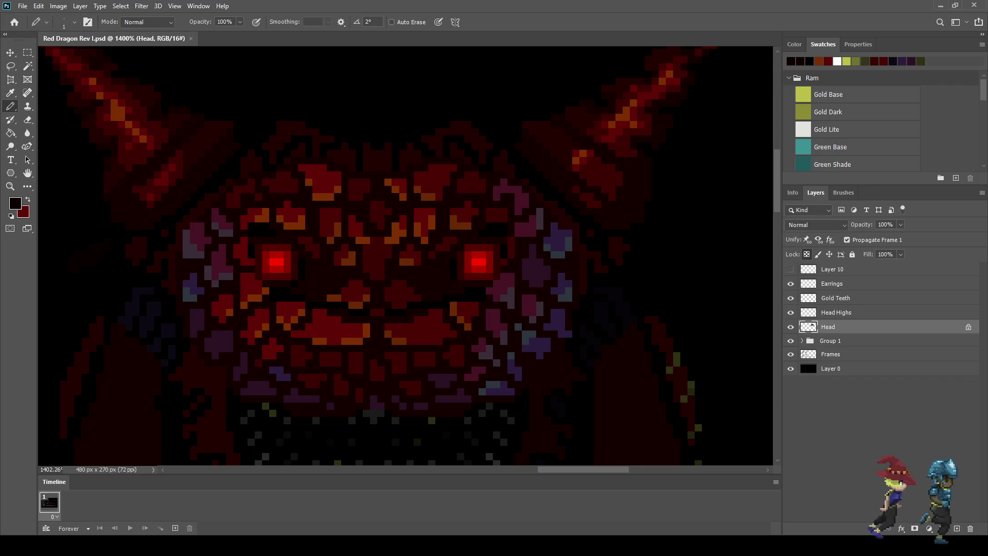
scroll(652, 200, "up", 5)
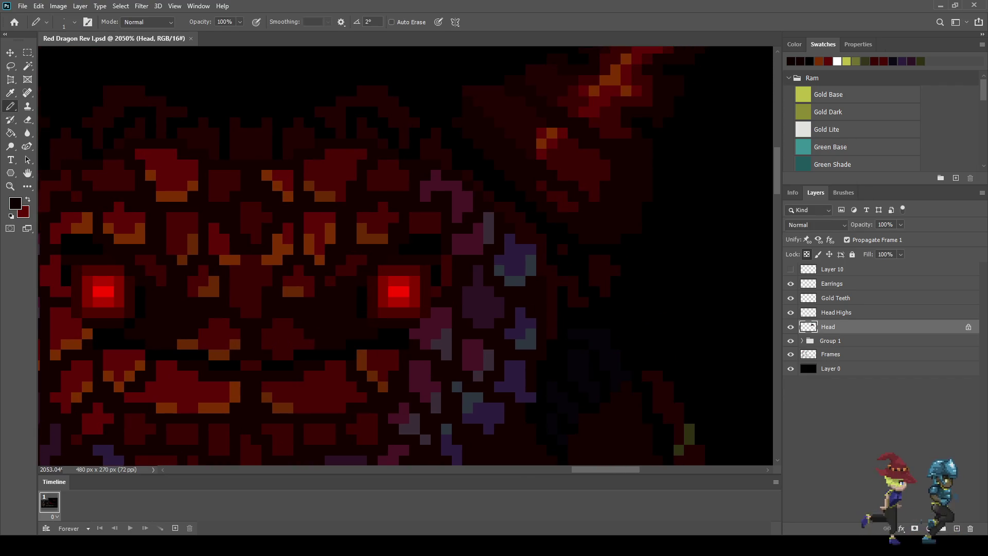
scroll(648, 201, "up", 1)
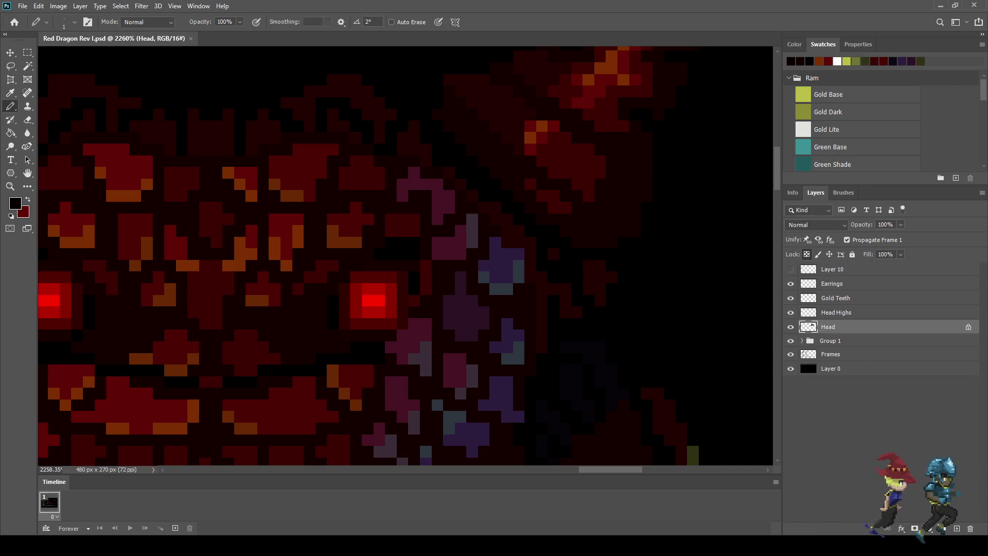
scroll(648, 195, "up", 2)
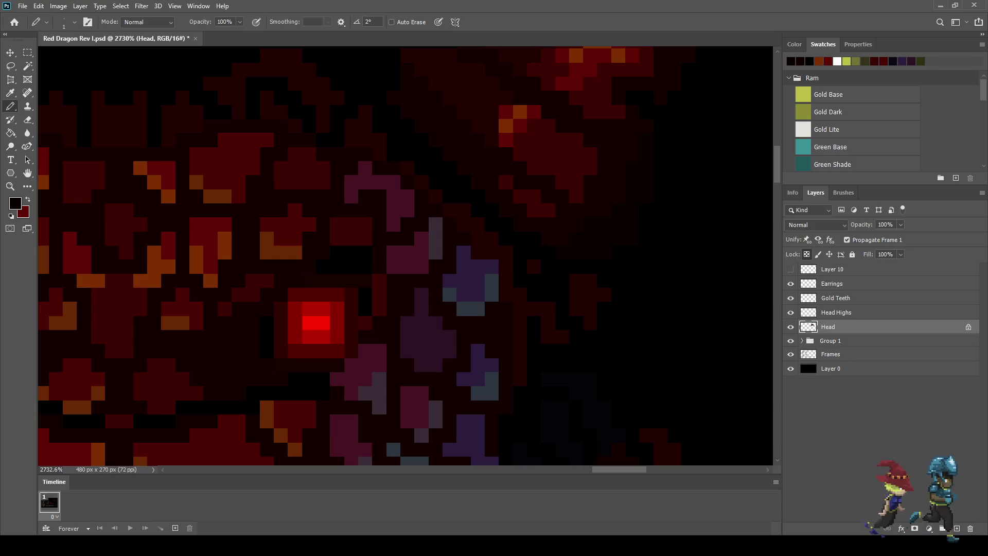
scroll(481, 228, "down", 5)
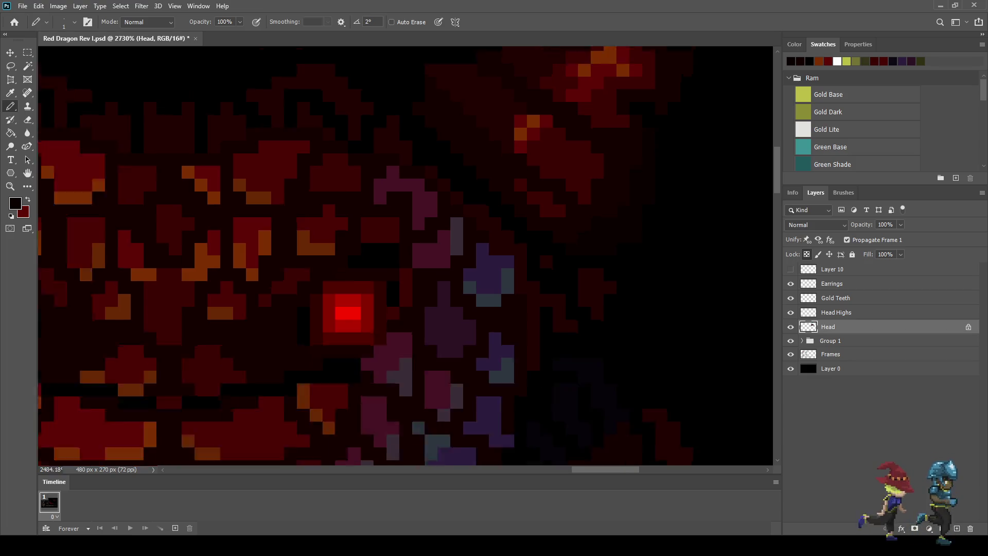
scroll(505, 221, "up", 5)
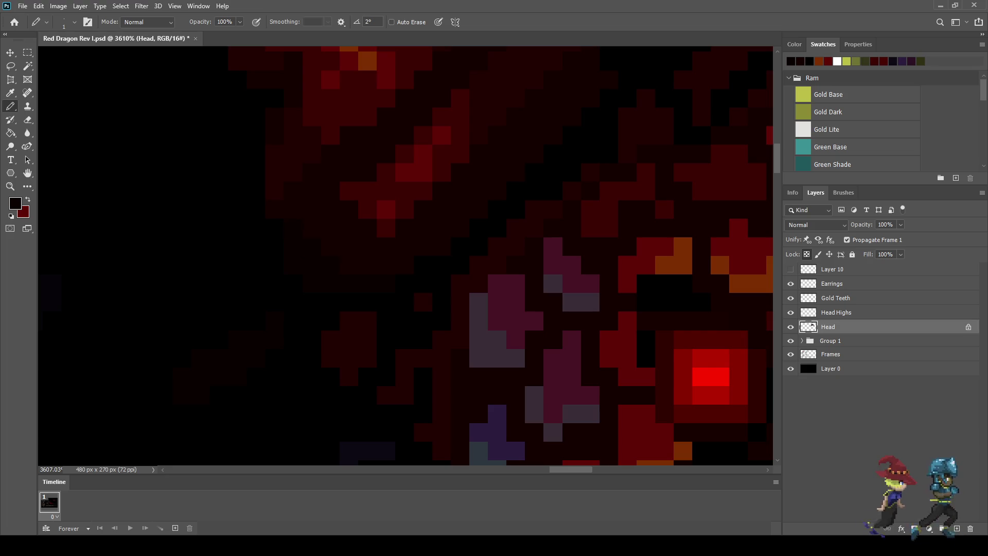
scroll(597, 262, "down", 4)
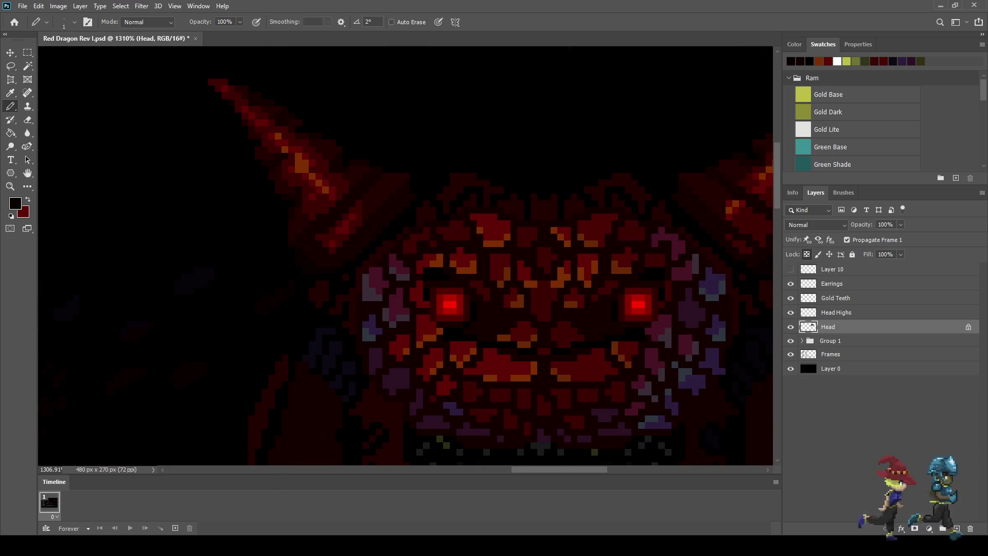
scroll(507, 233, "down", 1)
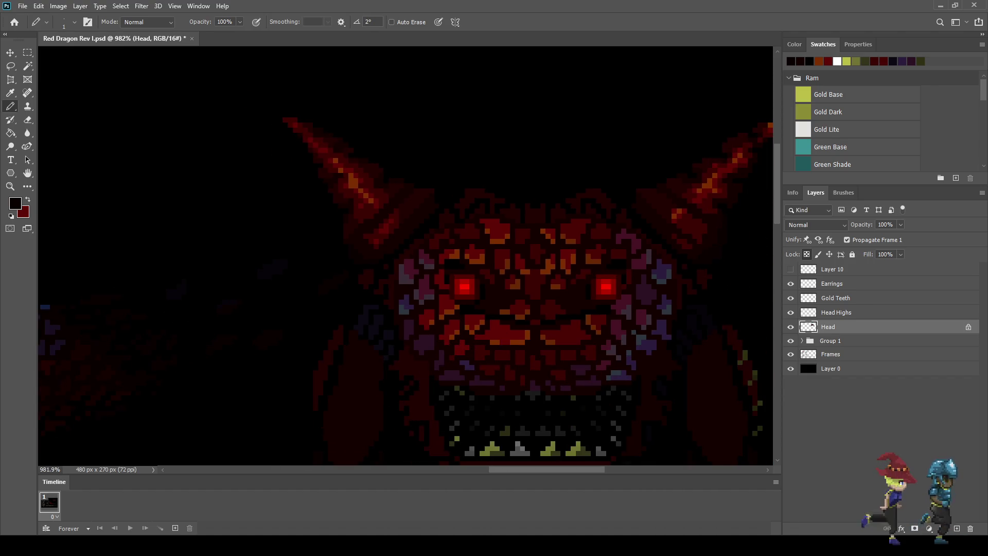
scroll(523, 239, "up", 6)
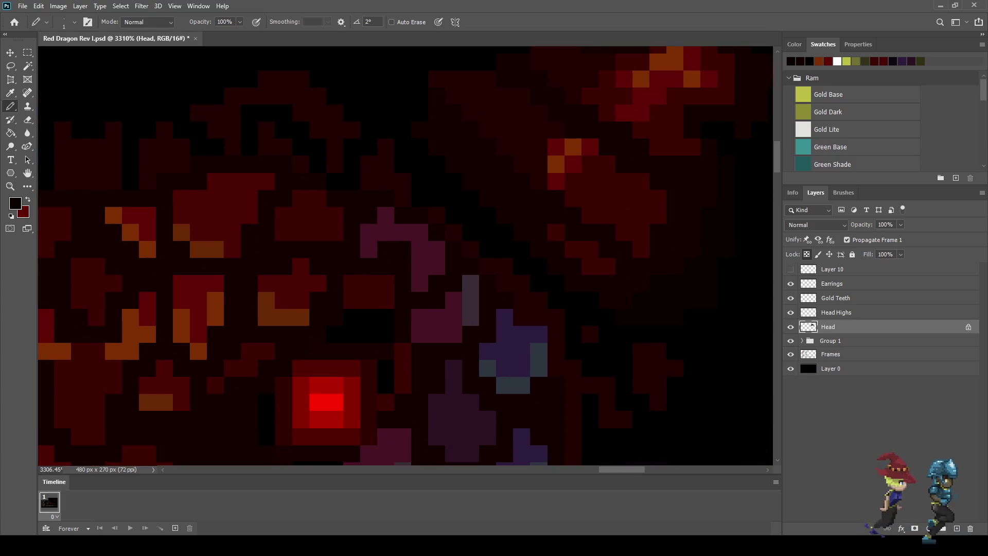
scroll(566, 284, "down", 4)
scroll(618, 257, "up", 4)
scroll(617, 257, "up", 2)
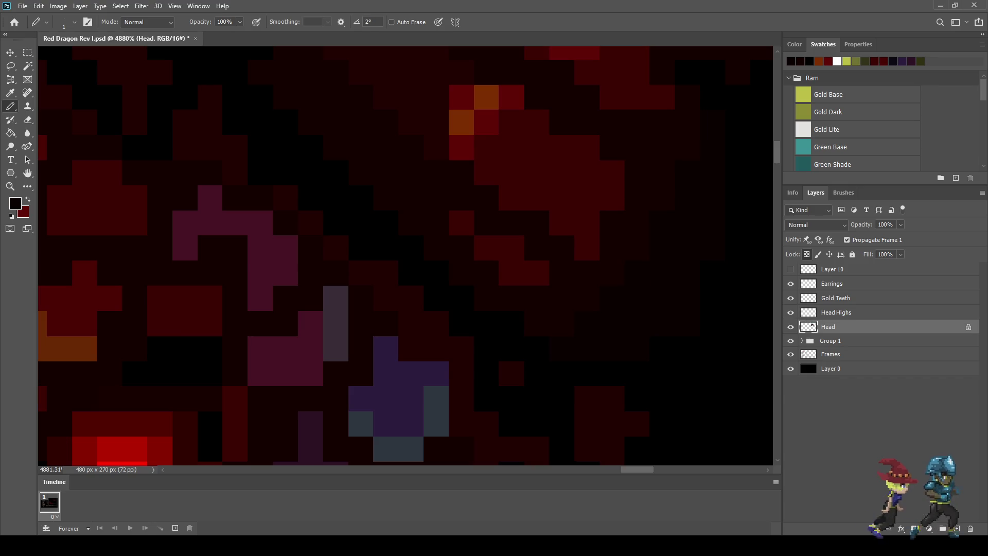
scroll(407, 257, "down", 4)
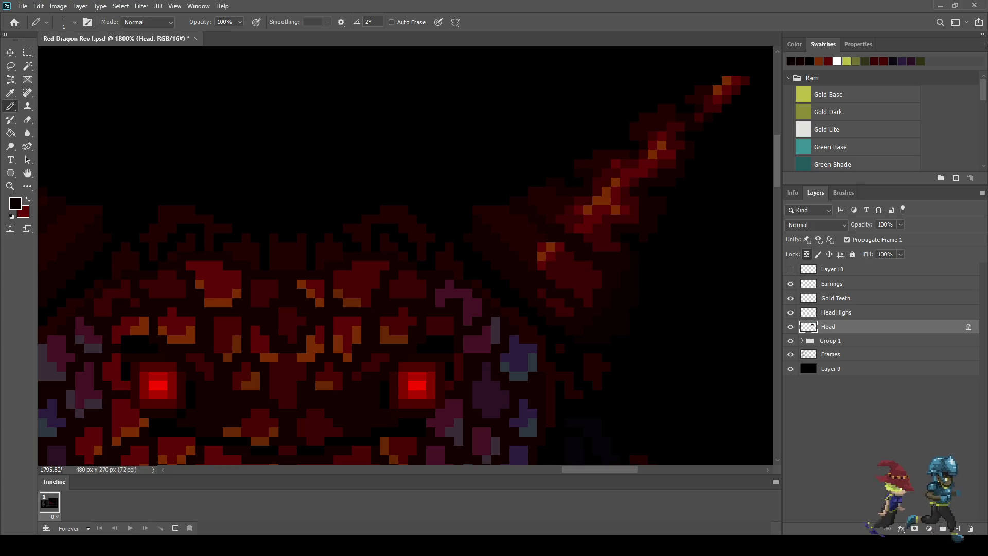
scroll(457, 264, "up", 2)
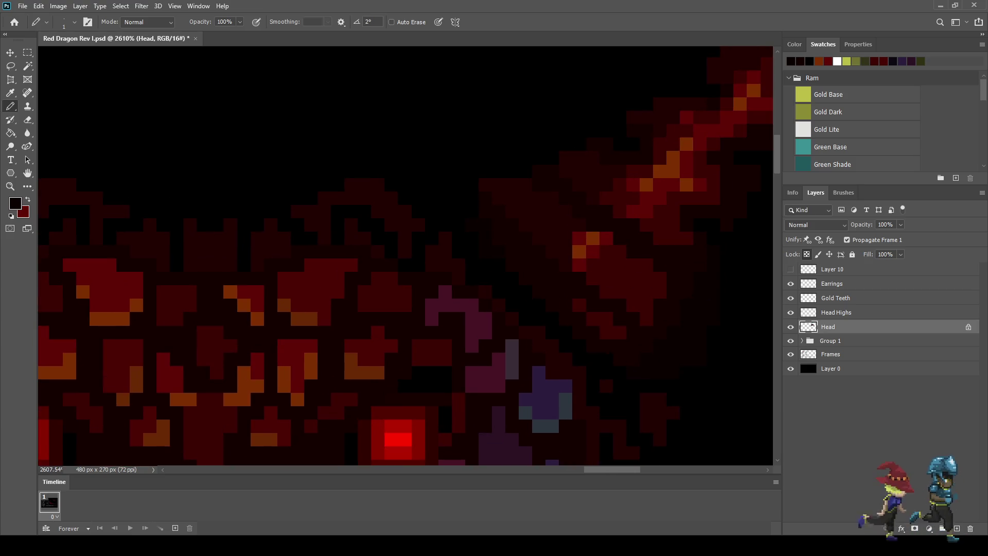
scroll(489, 312, "down", 2)
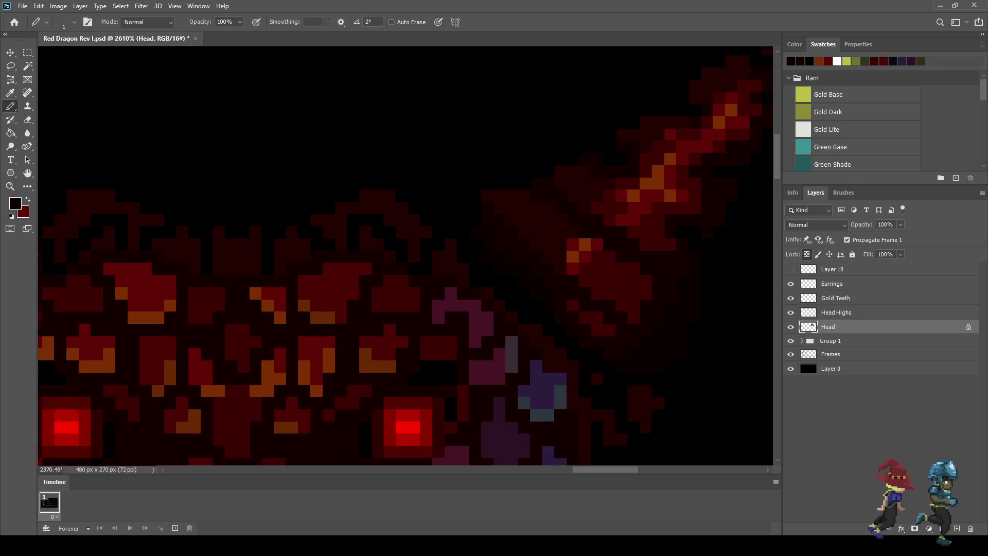
scroll(546, 324, "up", 3)
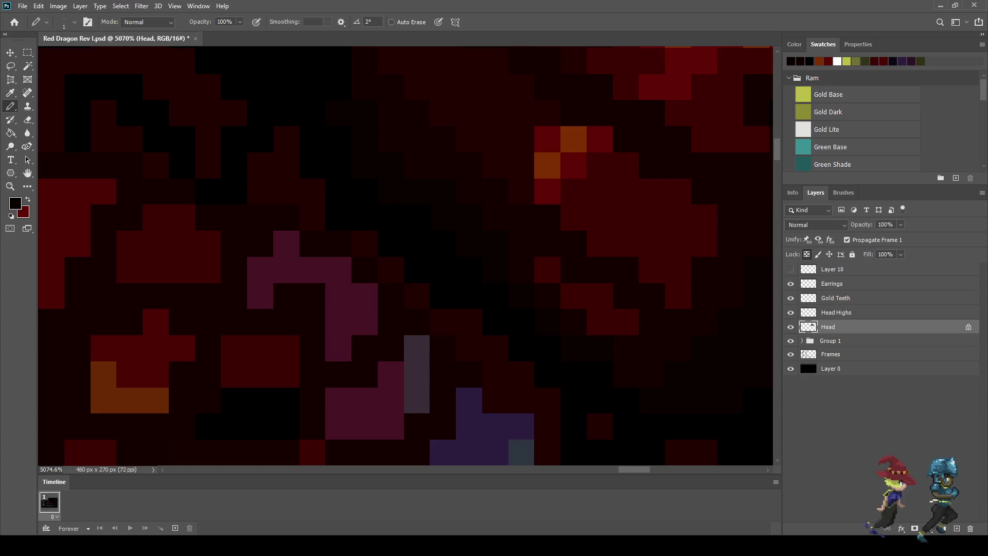
scroll(539, 326, "down", 4)
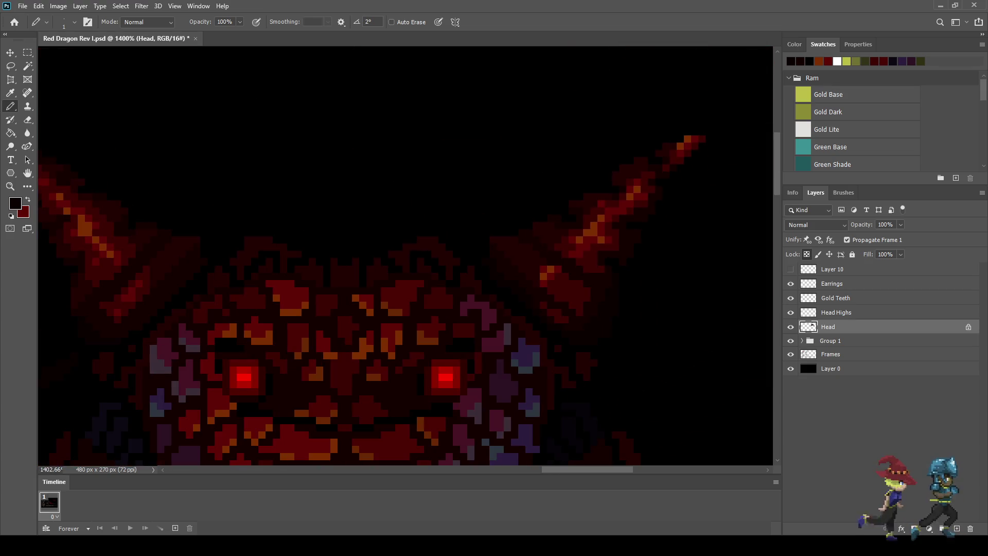
scroll(360, 319, "up", 3)
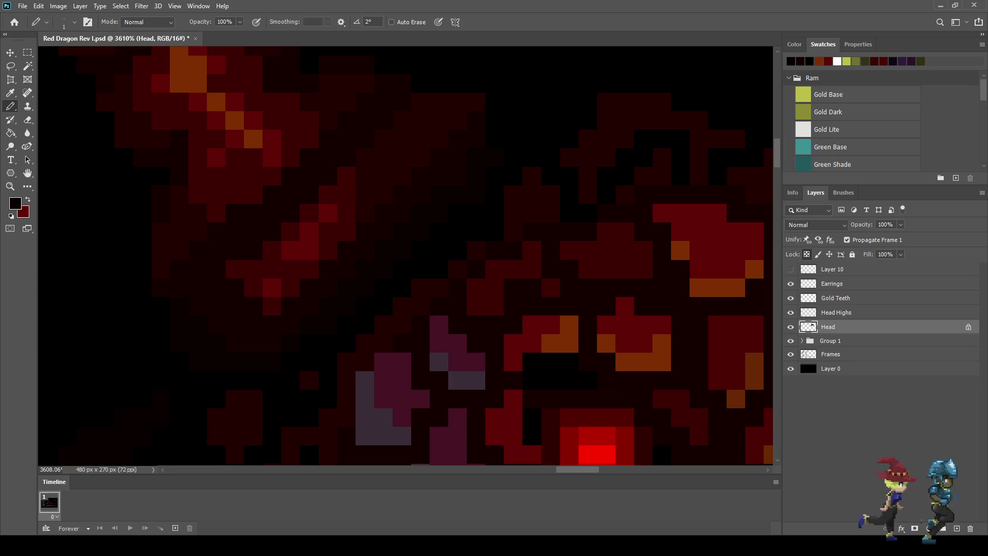
scroll(407, 258, "down", 6)
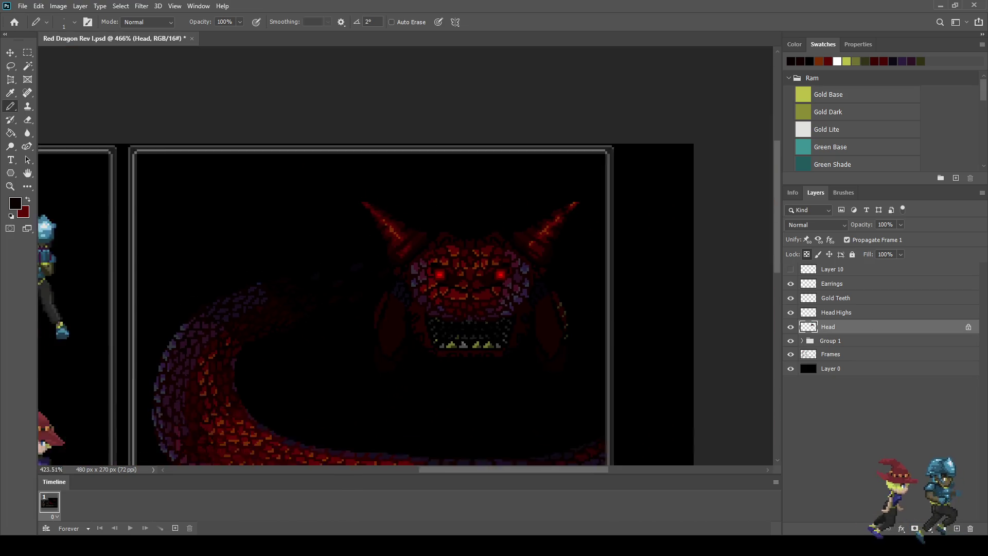
Zoom over the whole dragon head and pick up a face colour for the Pencil.
scroll(406, 258, "down", 3)
scroll(407, 257, "up", 4)
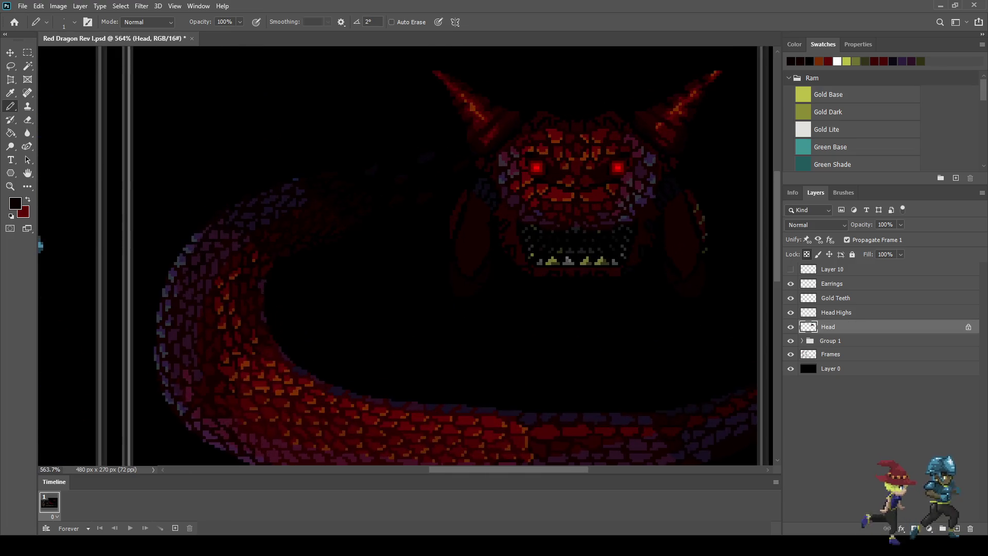
scroll(407, 257, "down", 4)
scroll(591, 154, "up", 5)
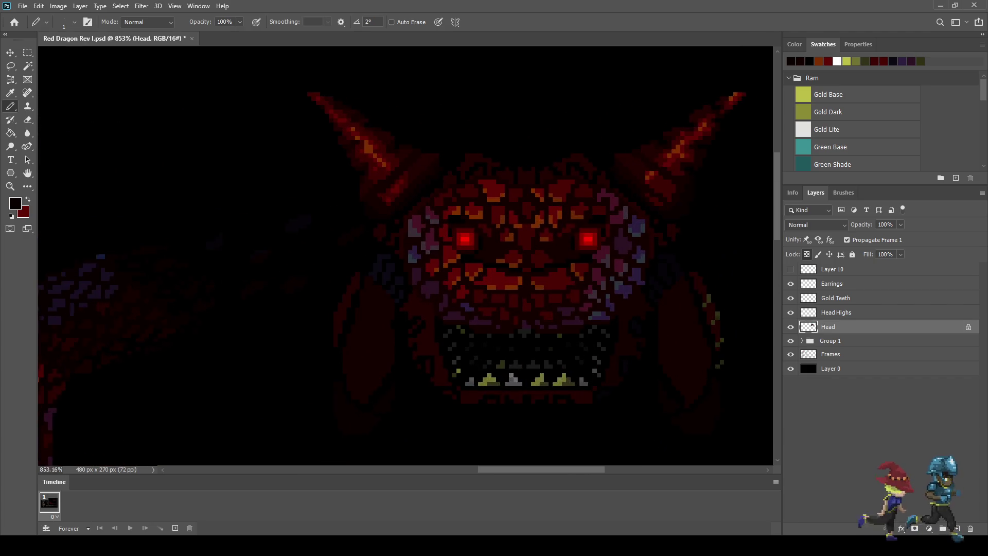
scroll(588, 157, "up", 1)
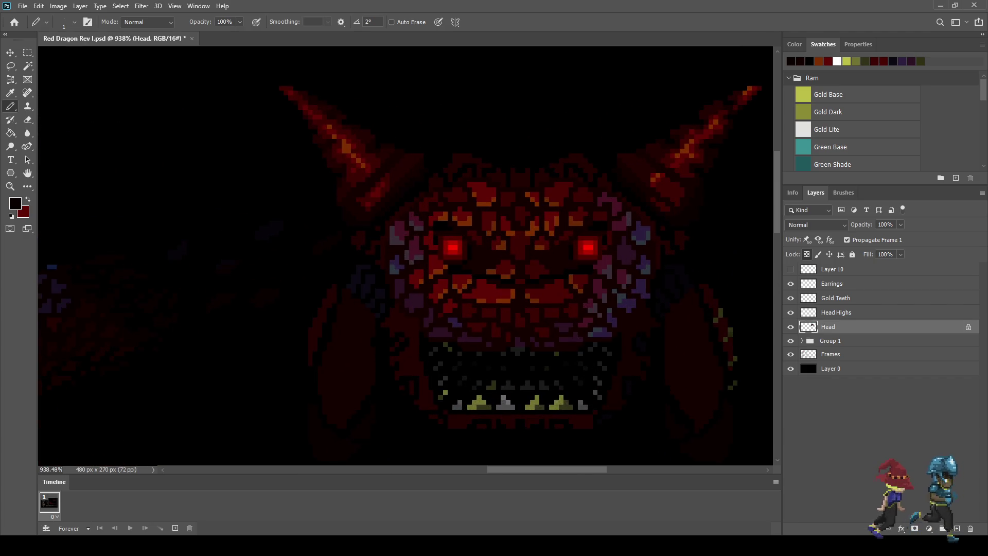
scroll(456, 149, "up", 5)
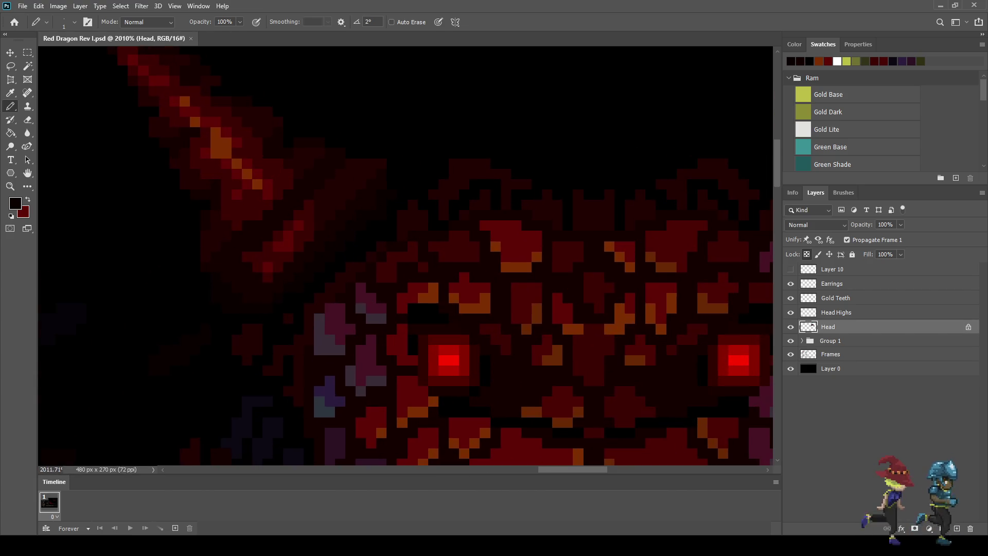
scroll(455, 164, "up", 5)
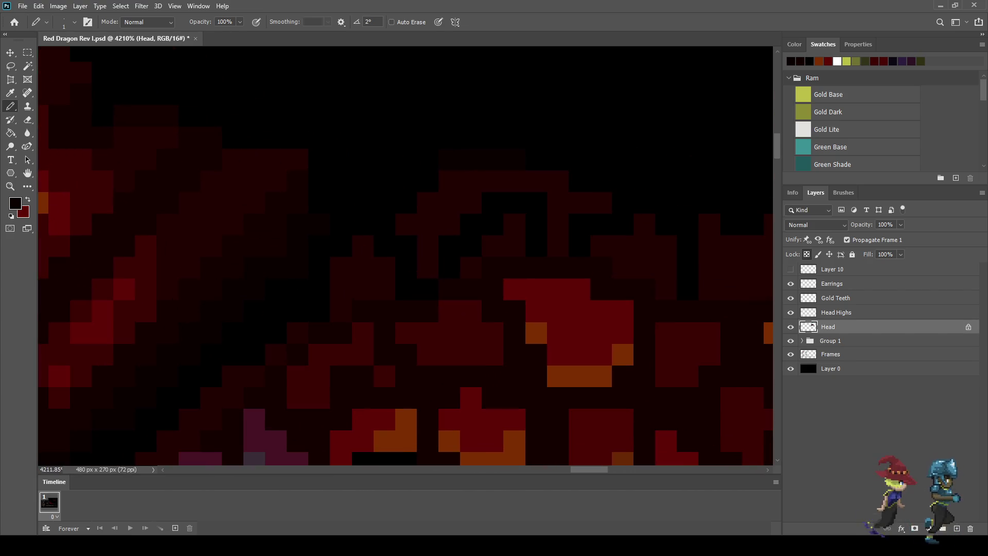
scroll(456, 163, "down", 5)
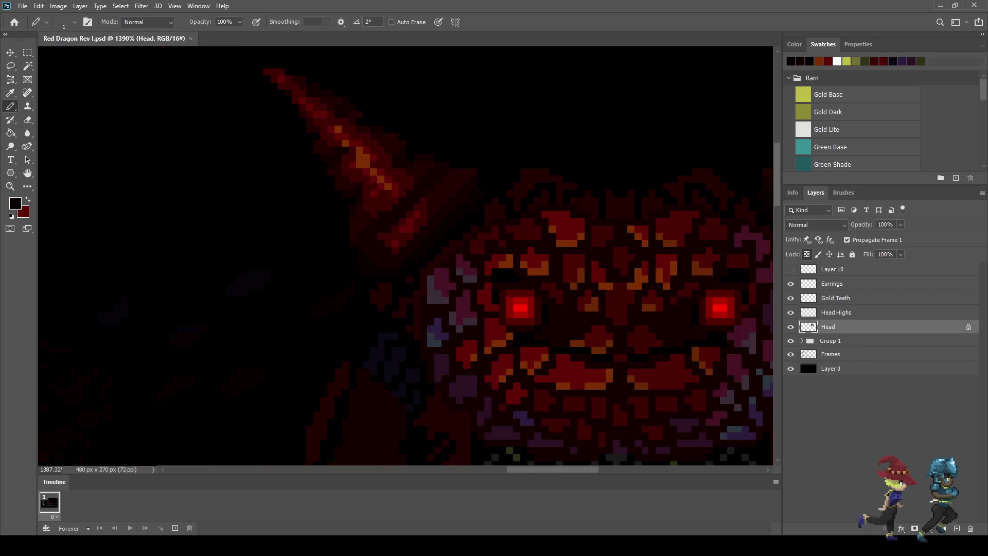
scroll(575, 258, "down", 2)
scroll(573, 300, "up", 3)
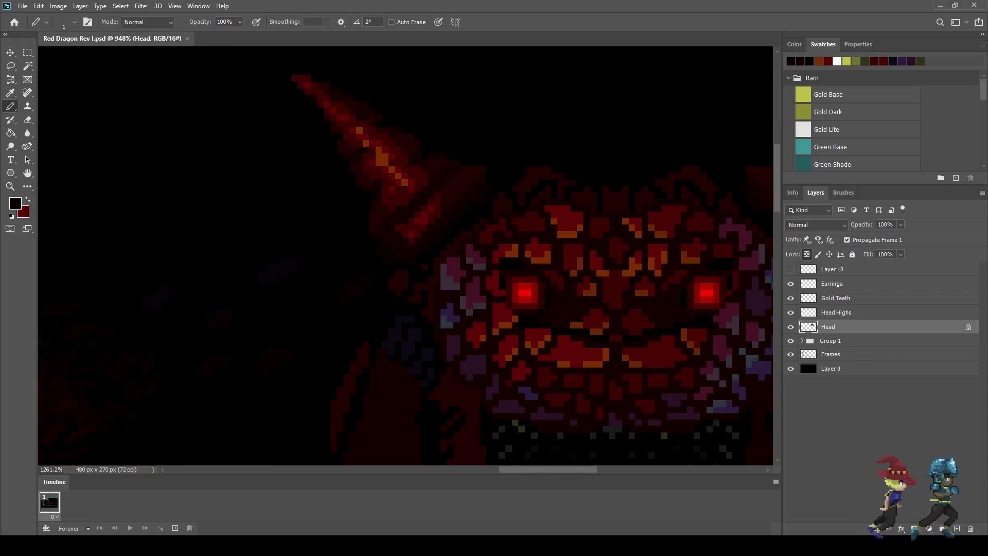
key("i")
key("b")
Recheck the scaly head and save Red Dragon Rev I.psd.
scroll(546, 169, "up", 3)
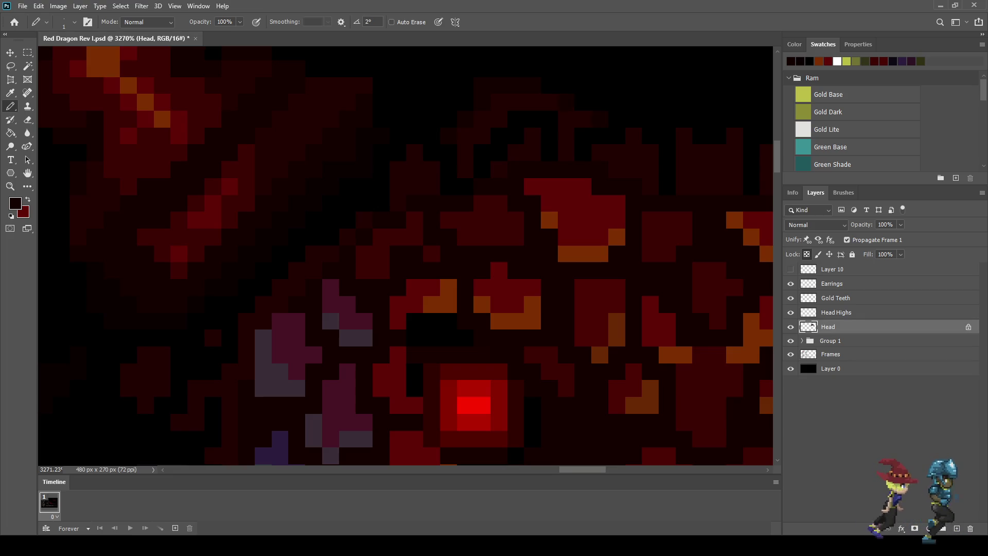
scroll(617, 172, "down", 5)
scroll(706, 153, "up", 4)
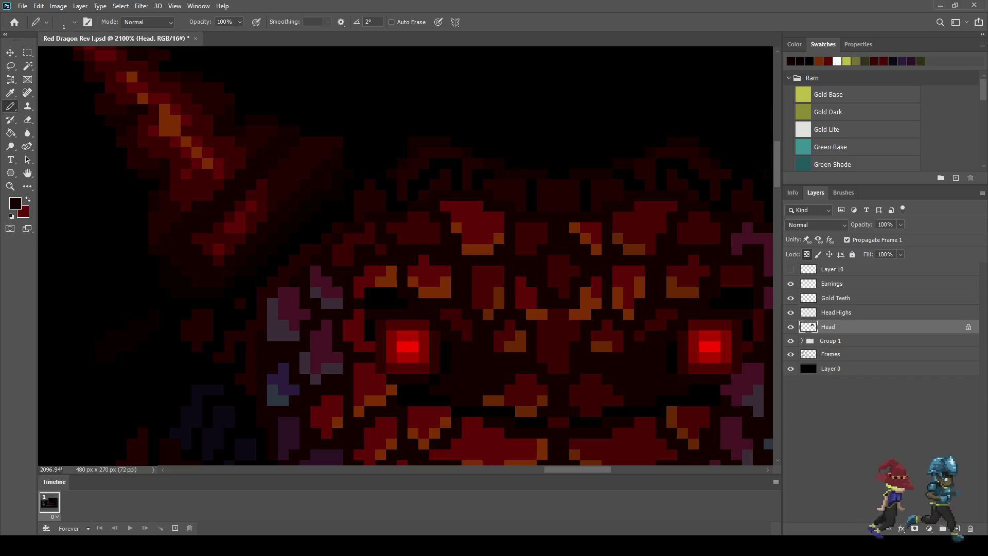
scroll(610, 192, "up", 4)
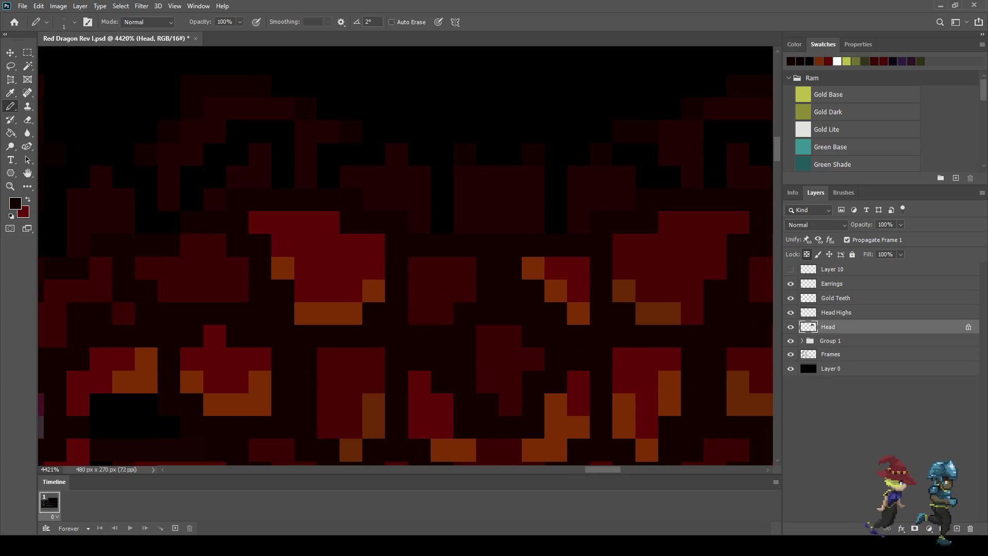
scroll(428, 357, "down", 5)
scroll(428, 357, "up", 1)
scroll(433, 229, "up", 3)
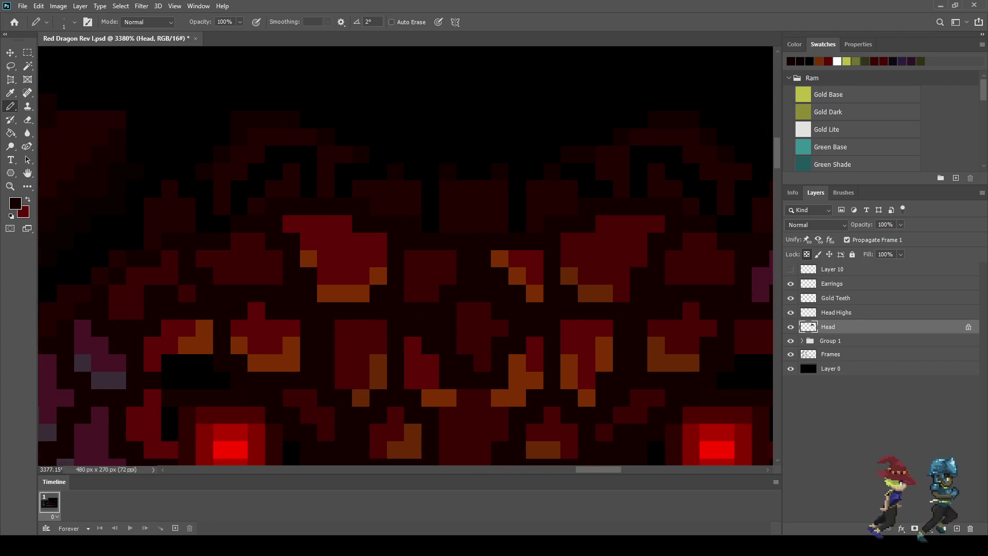
scroll(407, 257, "down", 2)
scroll(407, 257, "up", 2)
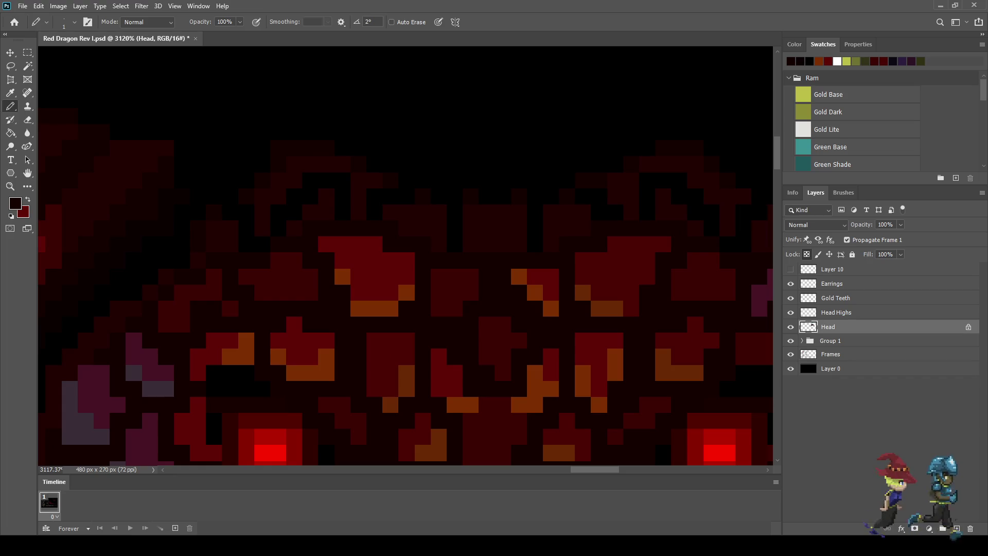
scroll(261, 393, "right", 3)
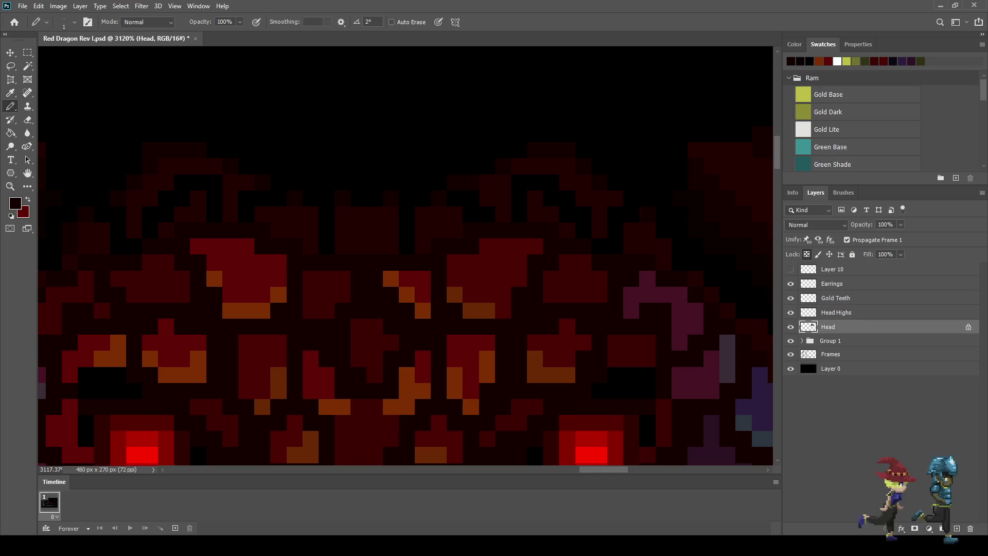
scroll(596, 275, "down", 5)
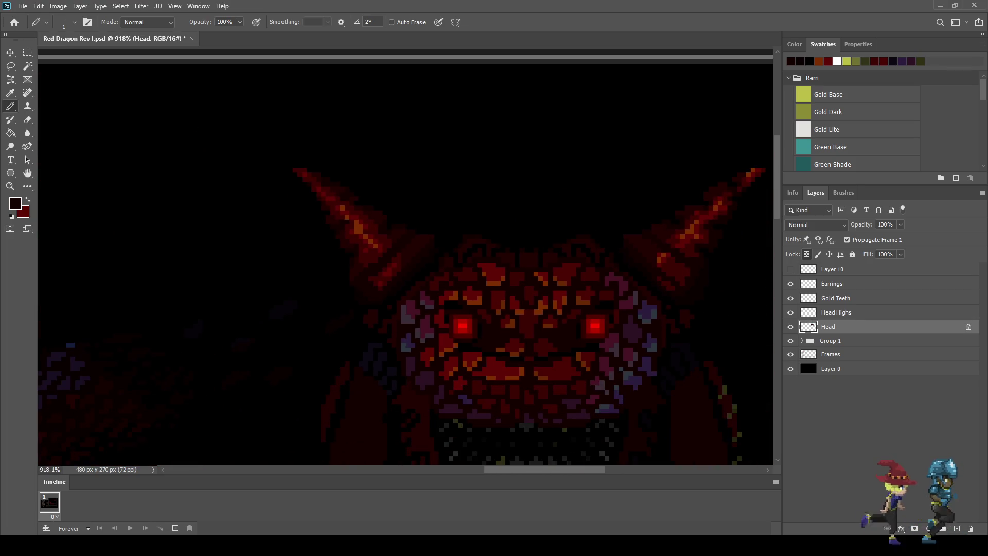
key("ctrl+s")
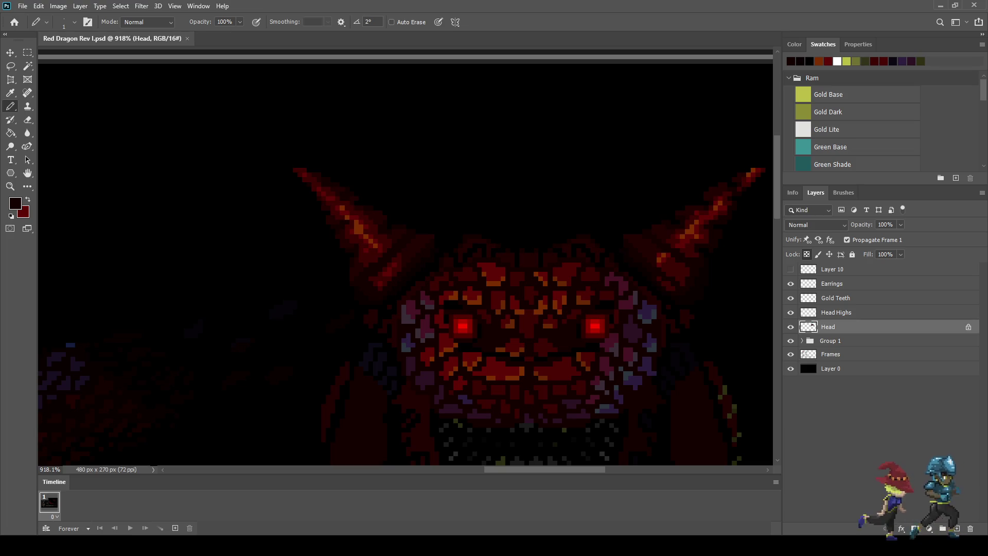
scroll(519, 279, "up", 4)
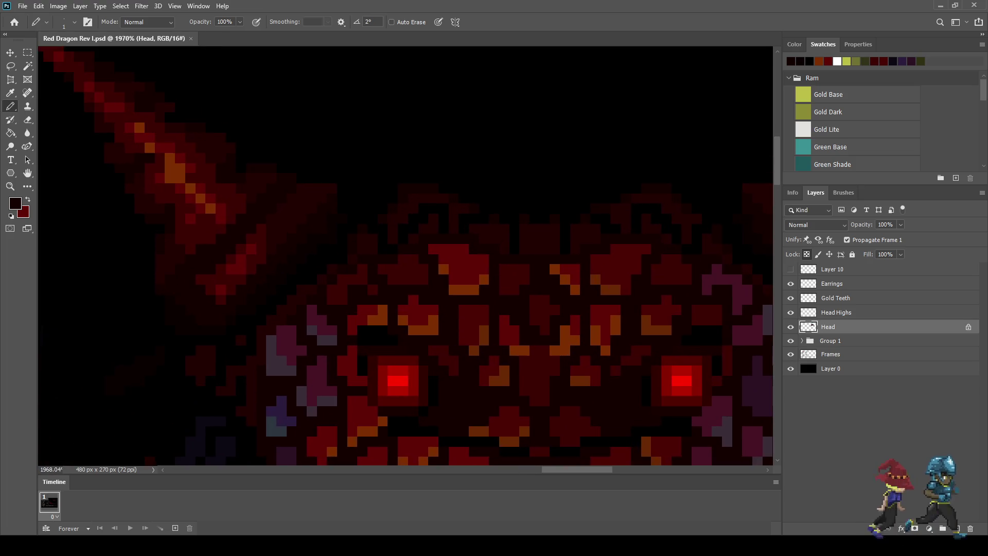
Dab one Pencil pixel onto the dragon's forehead above the glowing eyes, then review it.
key("i")
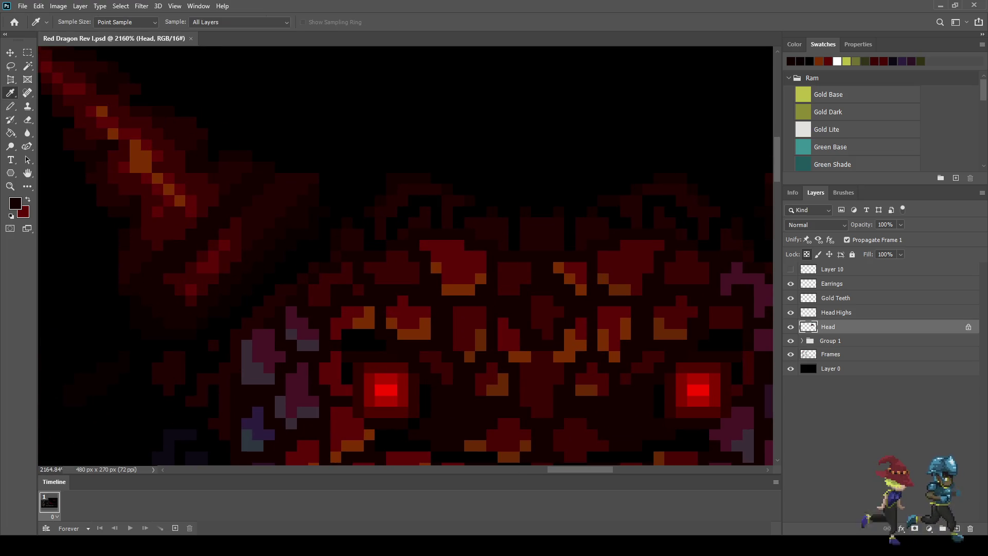
key("b")
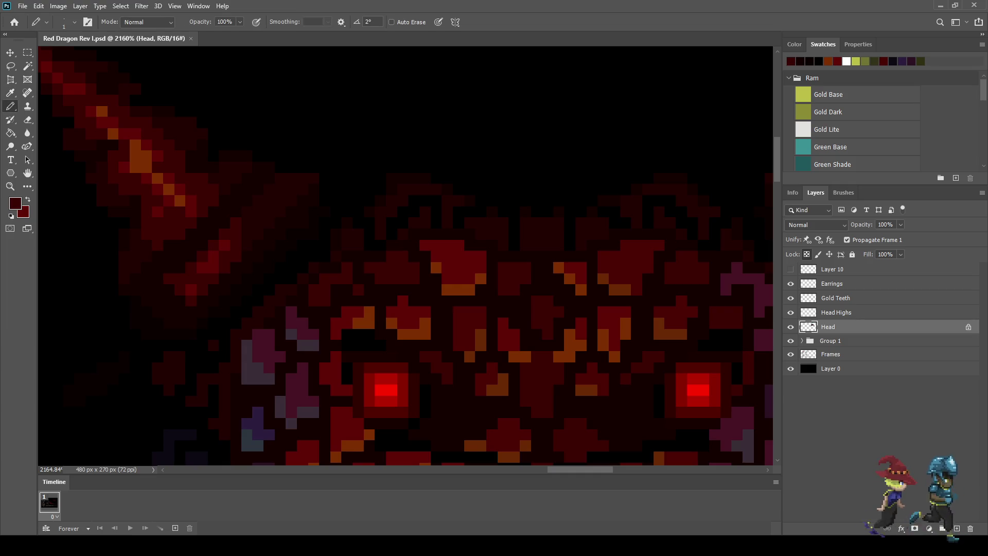
left_click(414, 201)
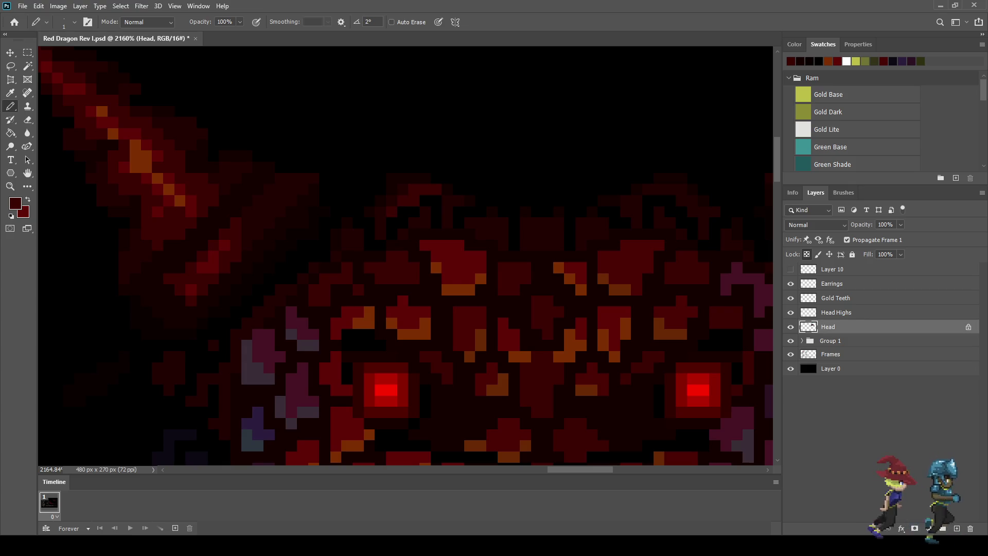
scroll(487, 265, "down", 5)
scroll(494, 256, "up", 6)
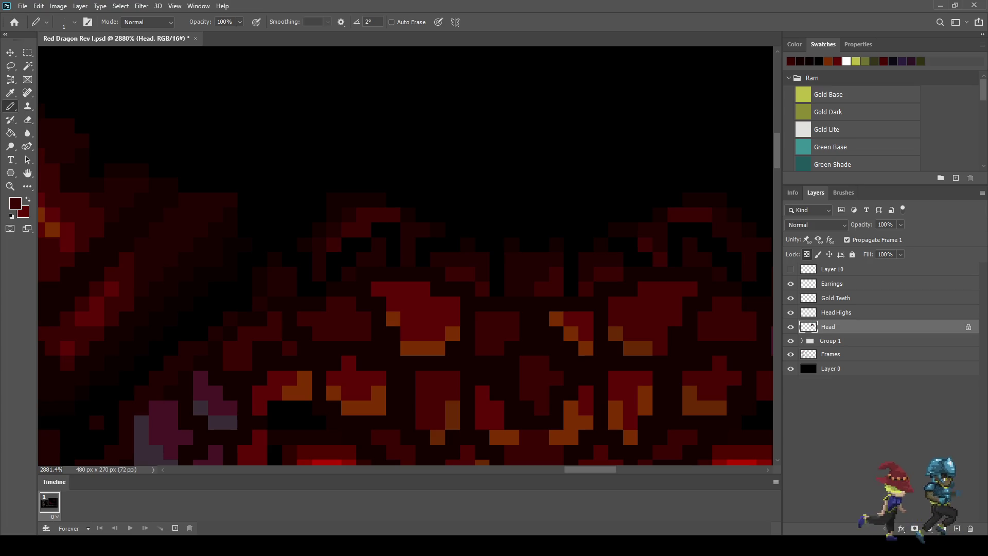
scroll(405, 256, "down", 10)
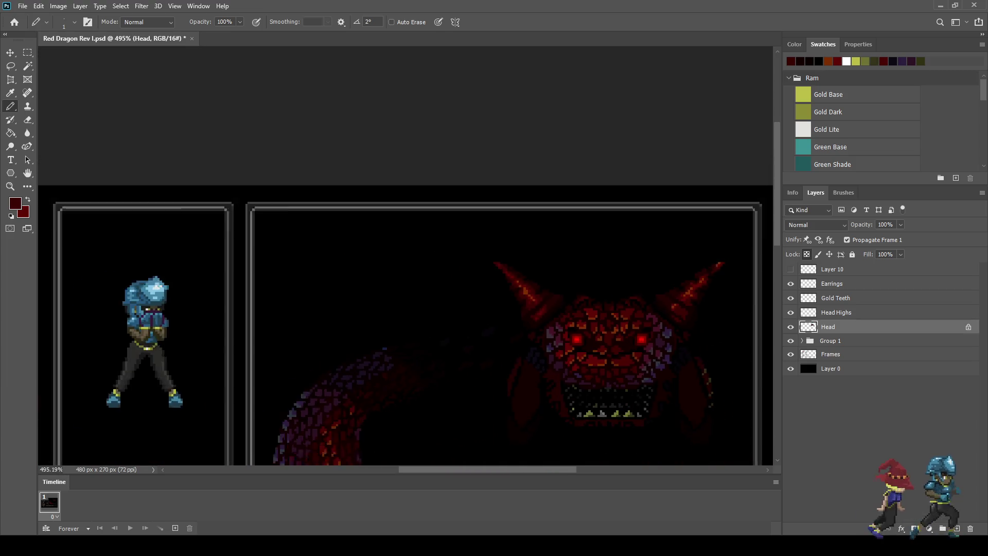
scroll(654, 463, "down", 2)
scroll(653, 463, "up", 5)
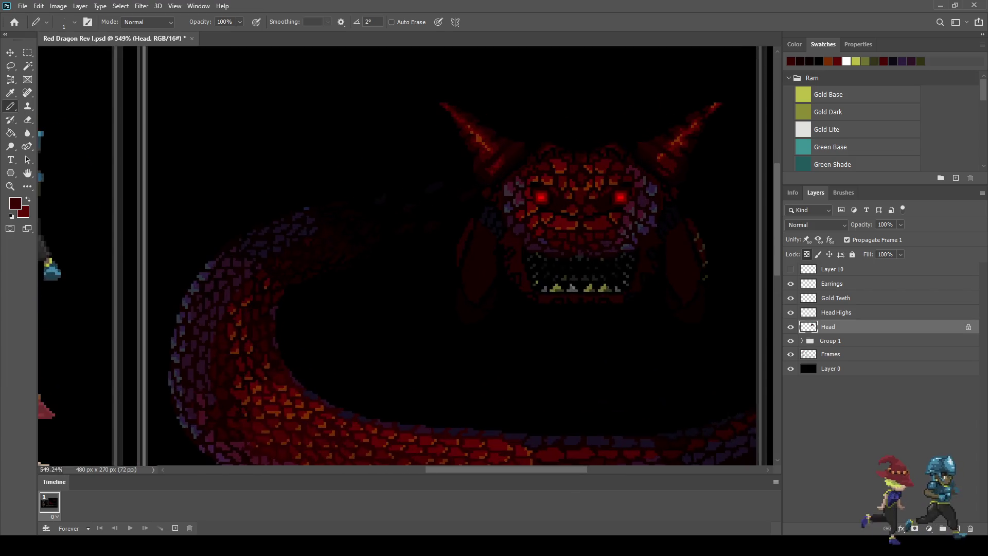
scroll(584, 145, "up", 2)
scroll(548, 168, "up", 5)
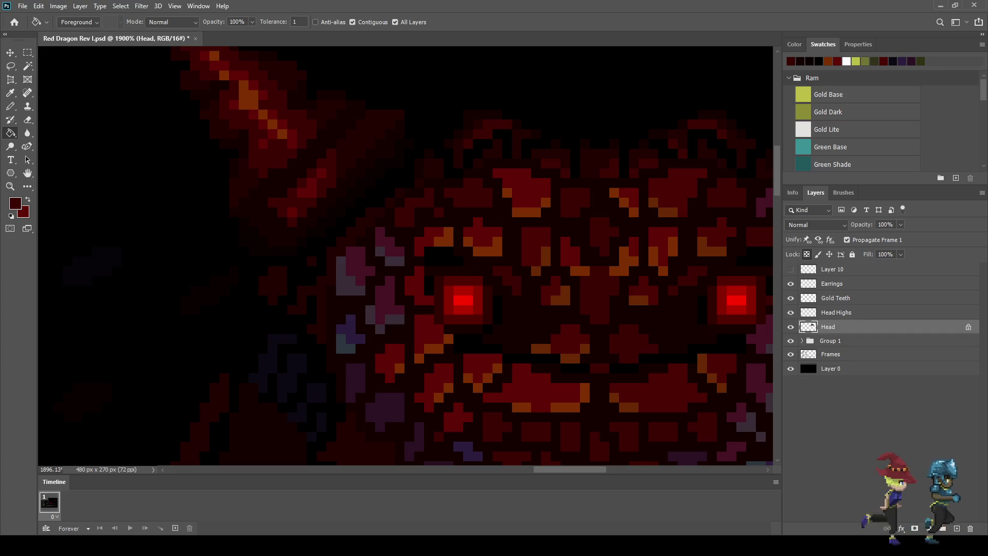
scroll(595, 308, "down", 2)
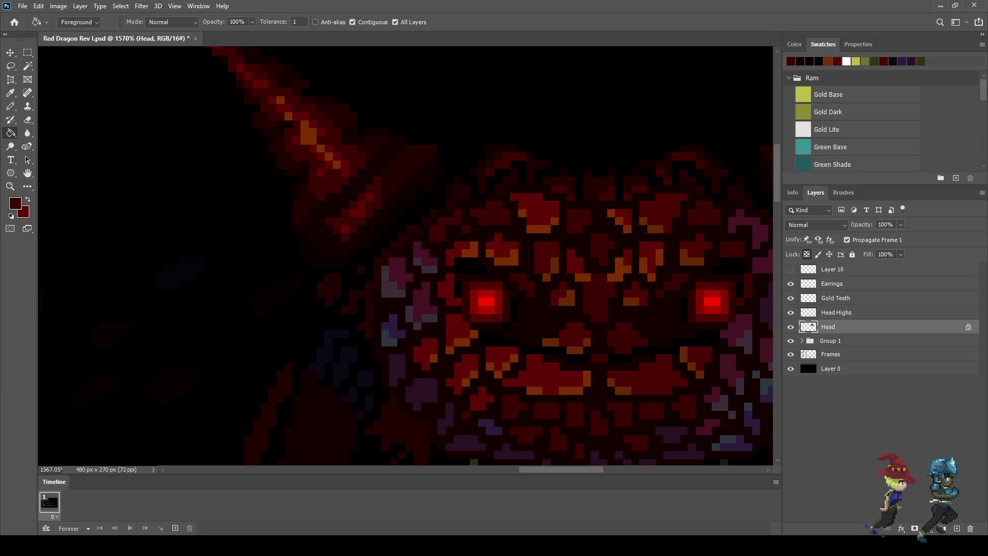
scroll(587, 337, "down", 2)
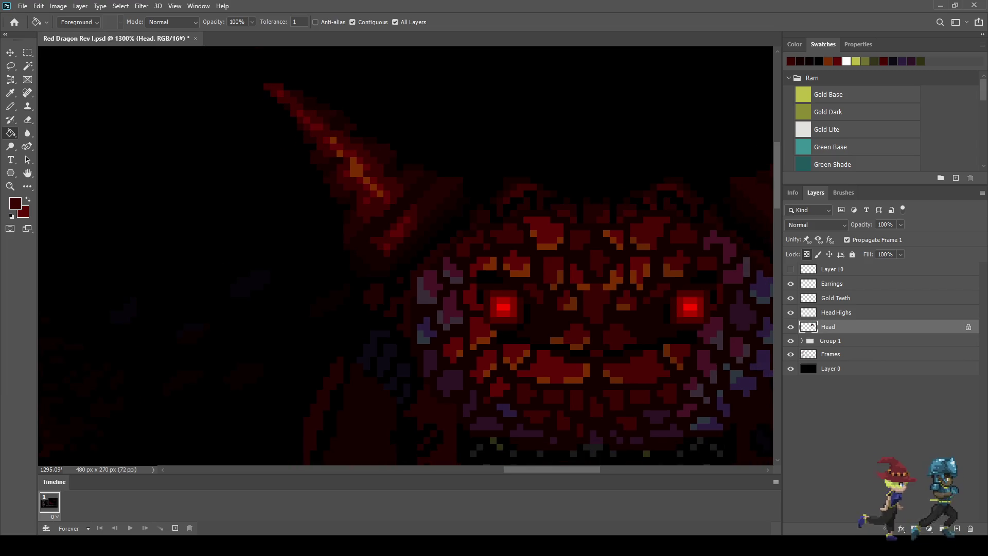
key("i")
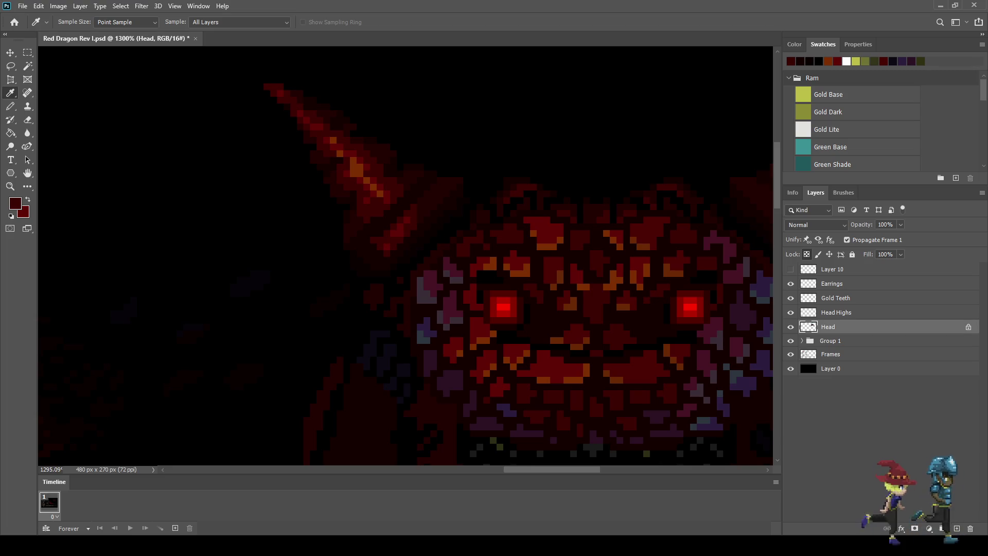
key("g")
scroll(507, 184, "up", 10)
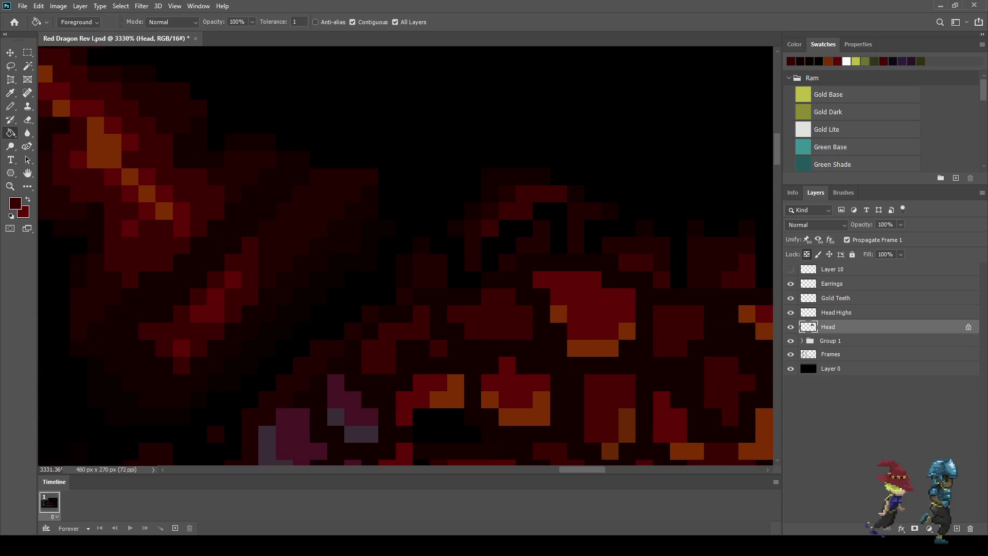
scroll(520, 190, "down", 15)
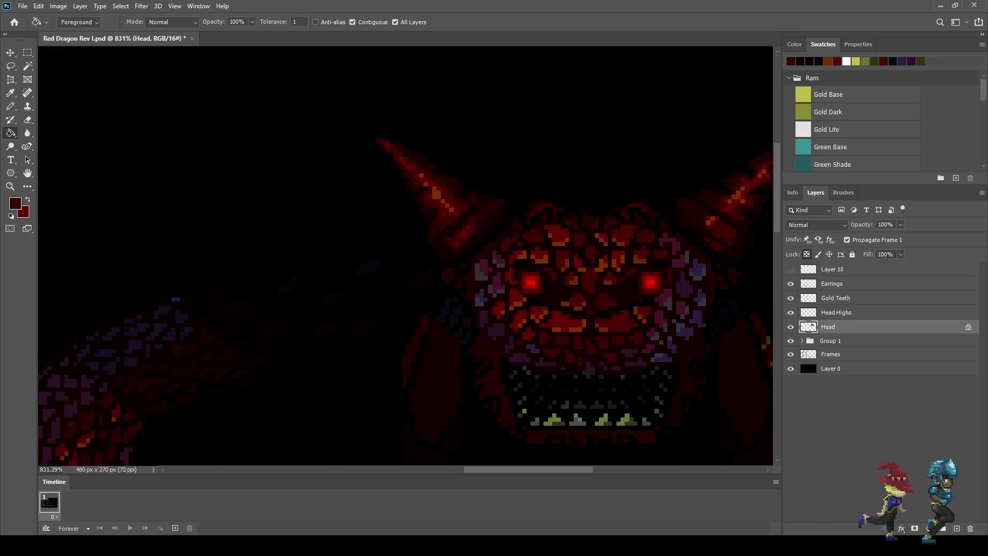
scroll(551, 232, "up", 8)
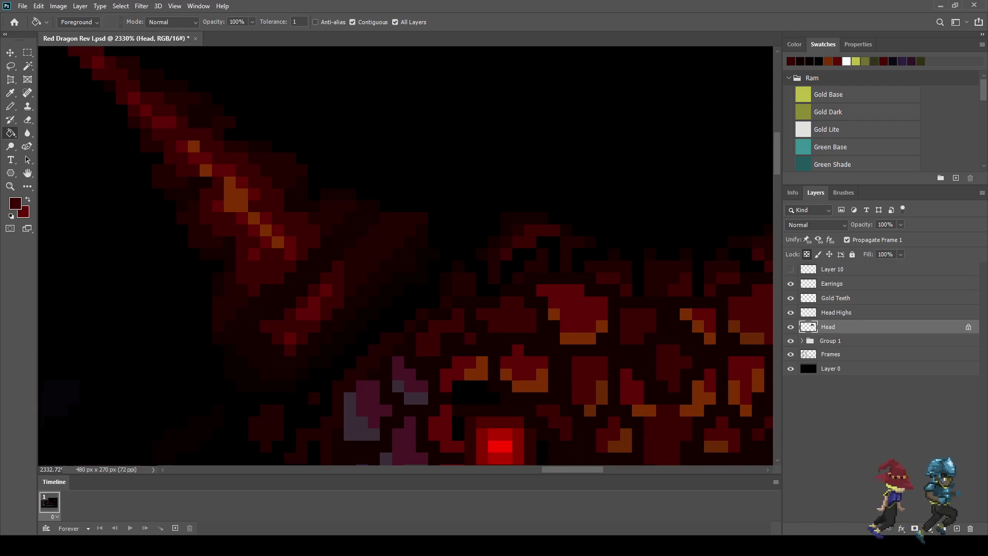
scroll(556, 221, "up", 3)
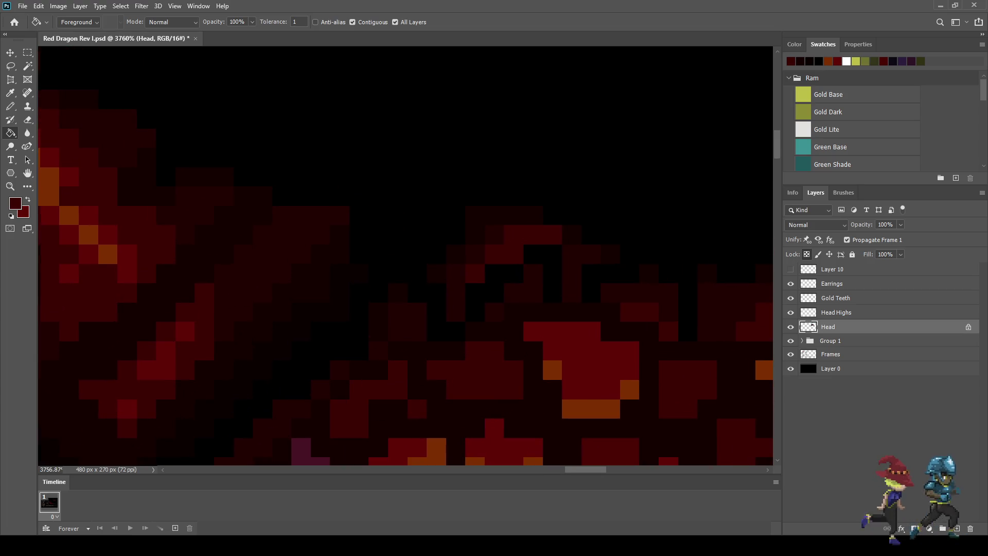
left_click(791, 61)
left_click(535, 235)
scroll(515, 247, "down", 5)
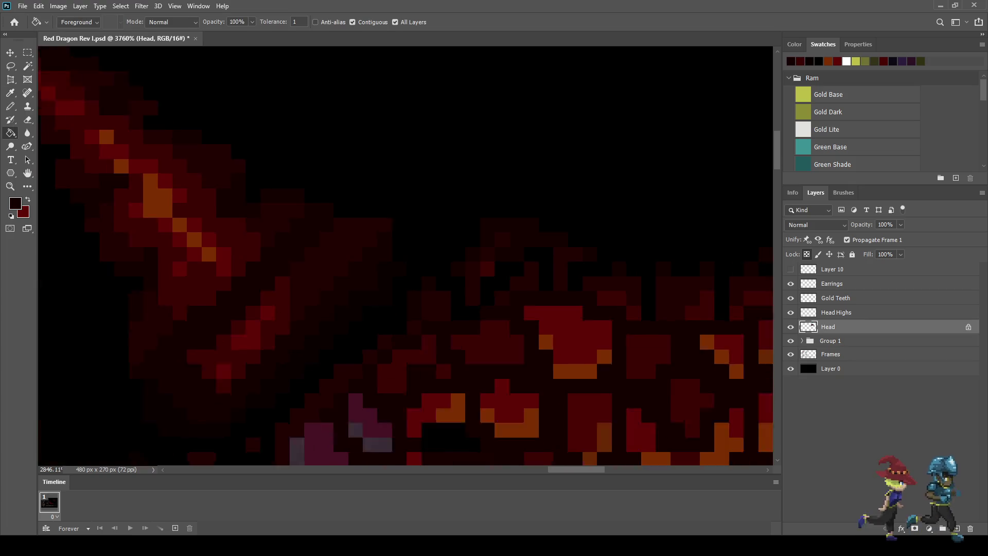
scroll(603, 292, "down", 4)
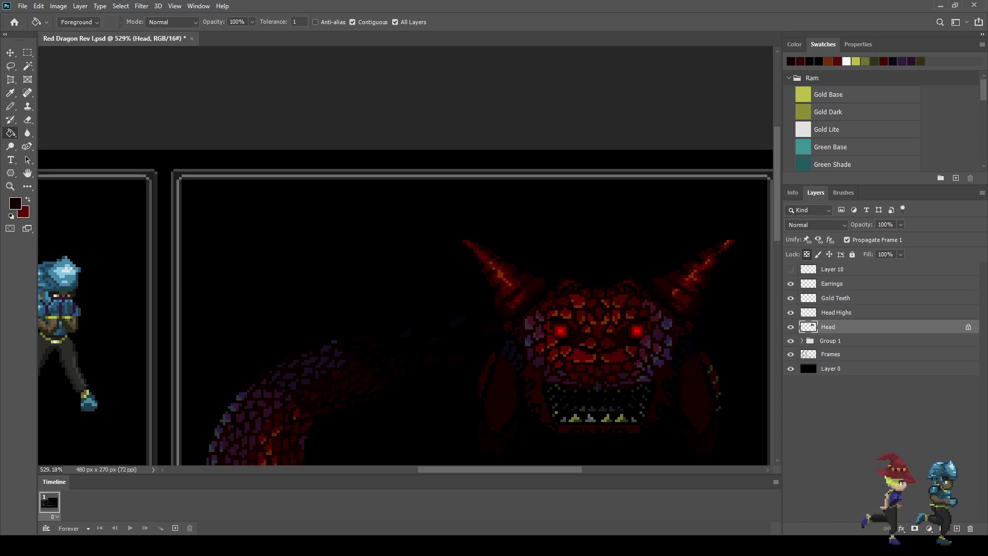
scroll(627, 350, "up", 5)
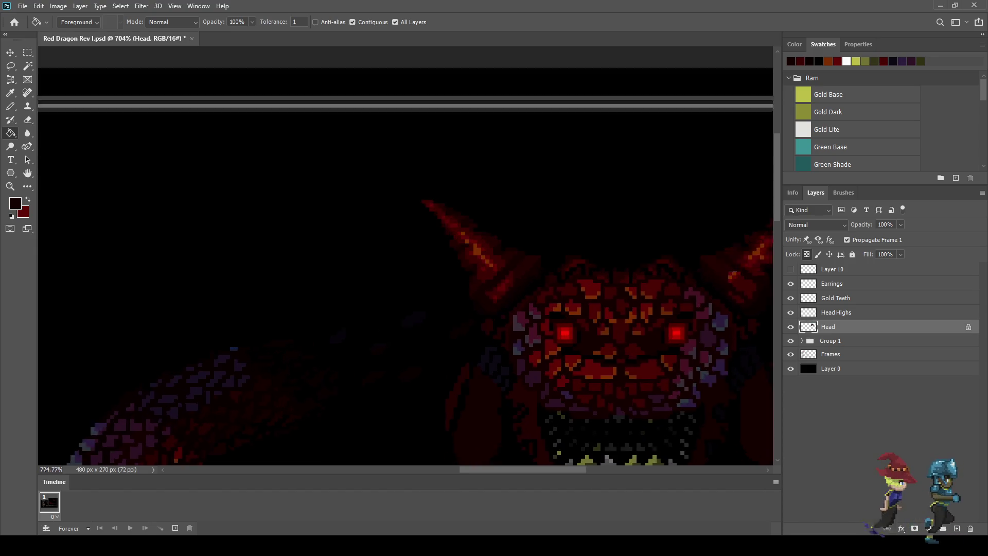
key("i")
key("g")
scroll(618, 309, "down", 5)
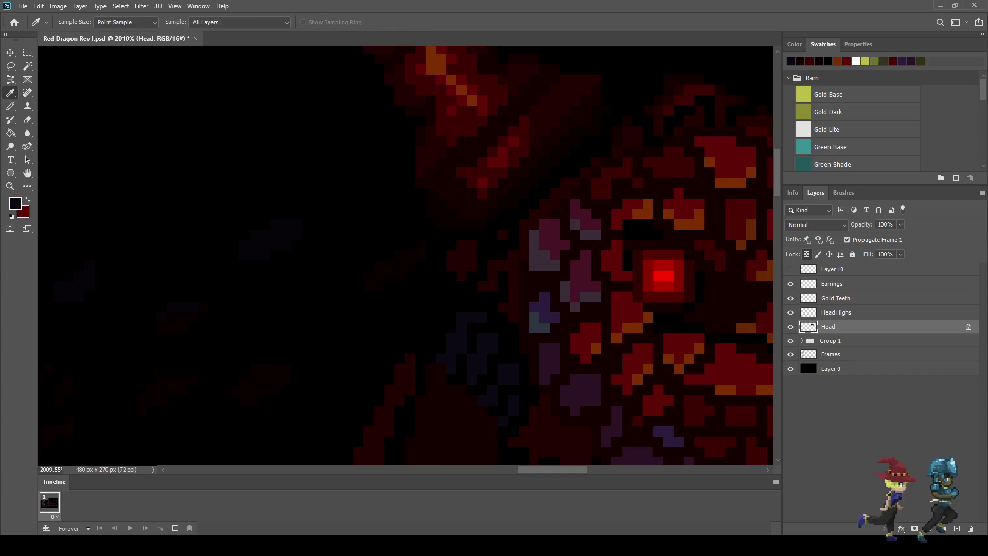
scroll(617, 309, "up", 2)
scroll(459, 214, "up", 3)
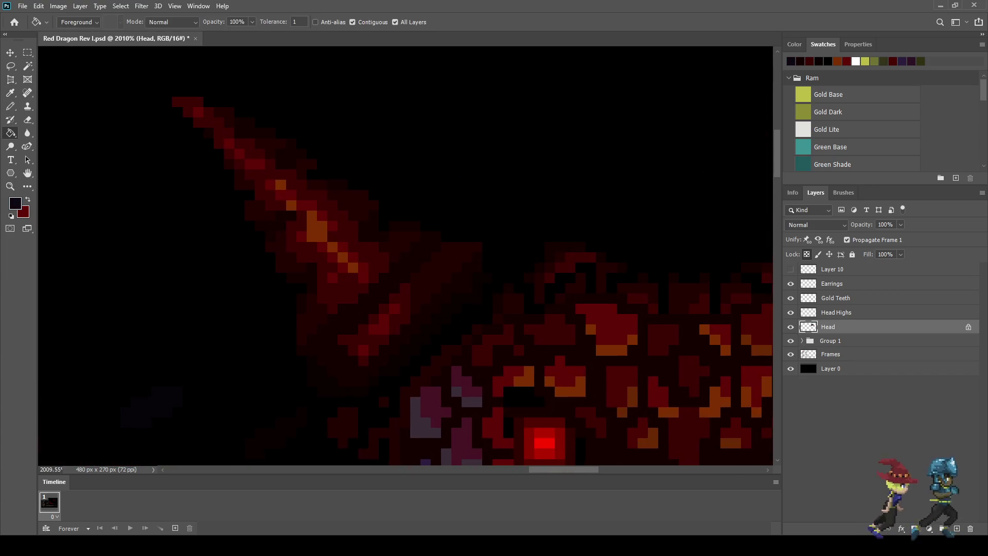
scroll(562, 250, "up", 1)
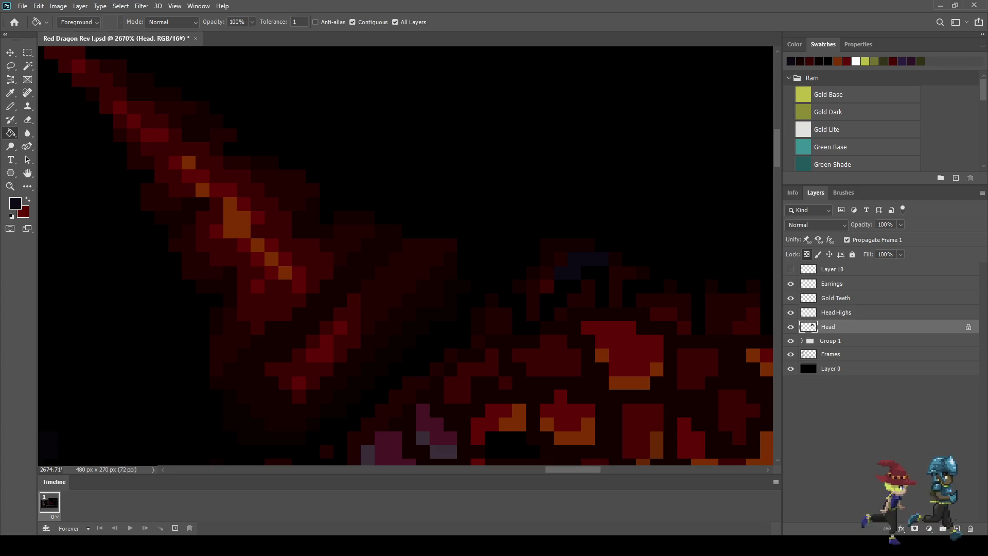
scroll(406, 256, "down", 6)
scroll(406, 255, "up", 3)
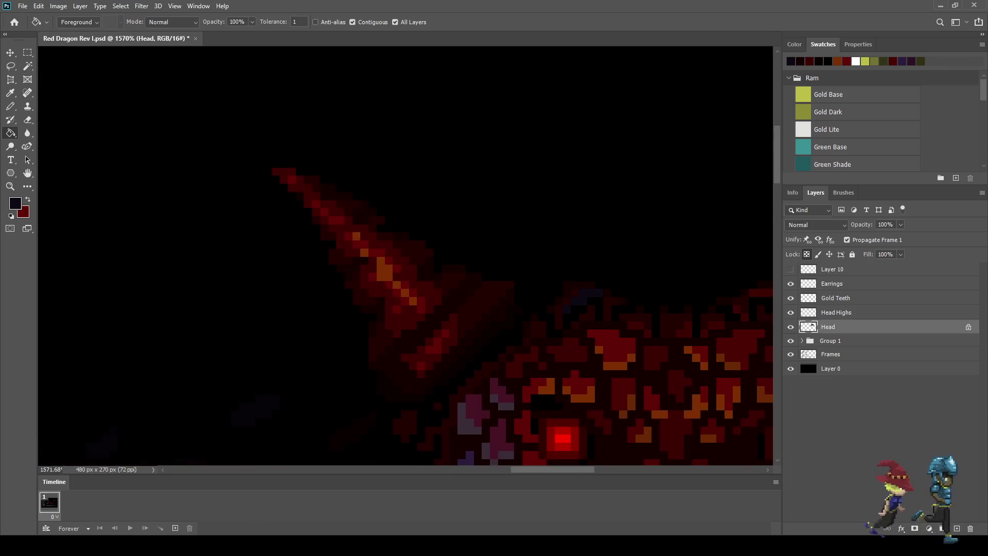
scroll(489, 272, "up", 3)
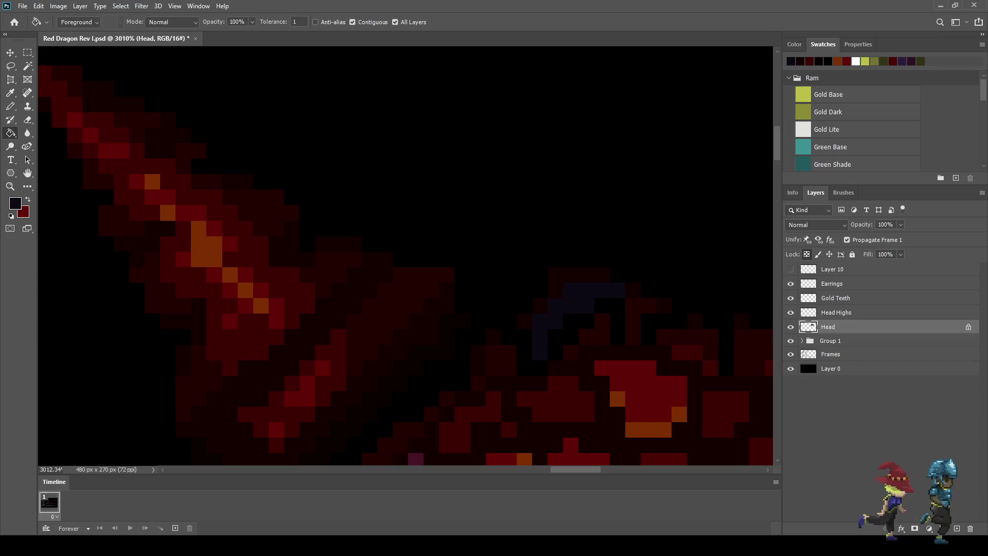
scroll(406, 255, "down", 3)
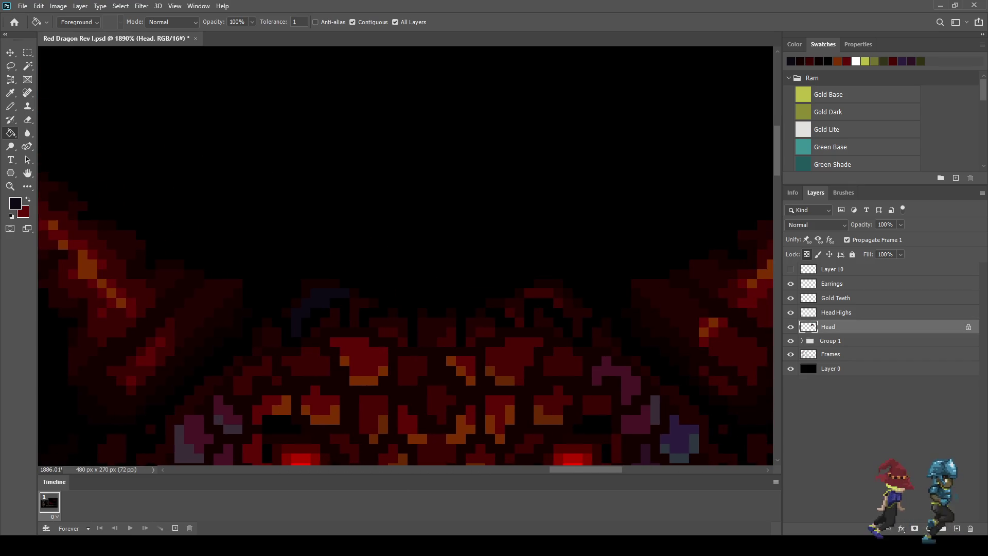
scroll(406, 256, "down", 8)
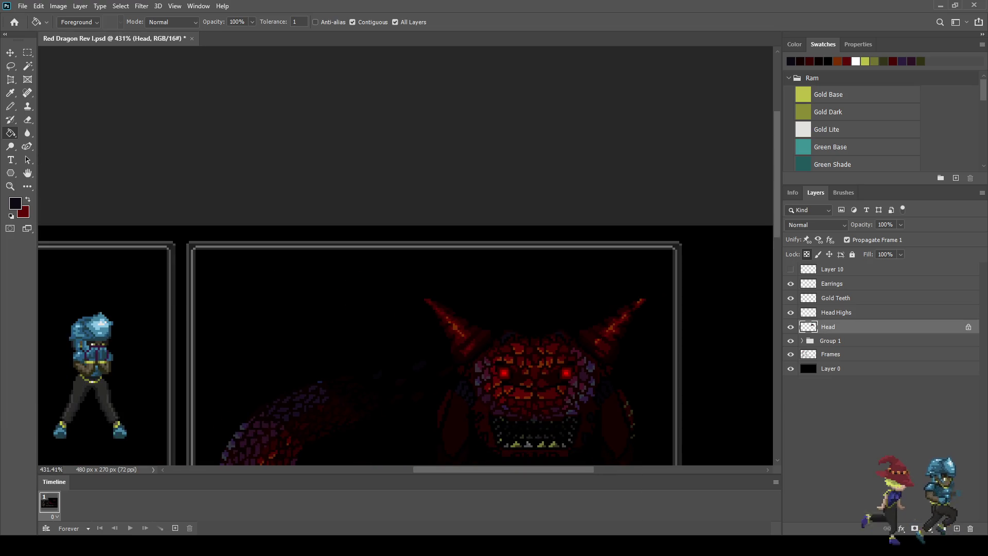
scroll(569, 351, "up", 3)
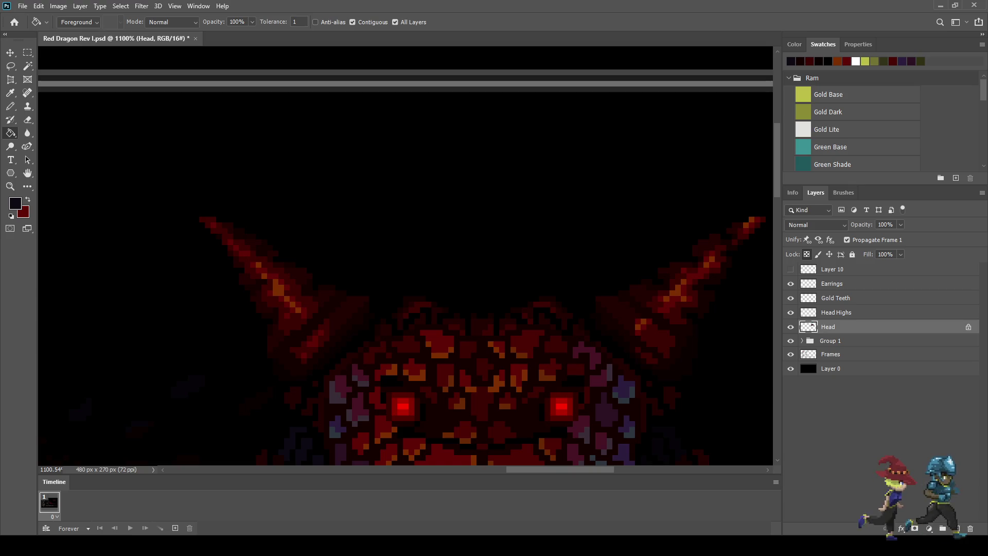
scroll(475, 323, "up", 3)
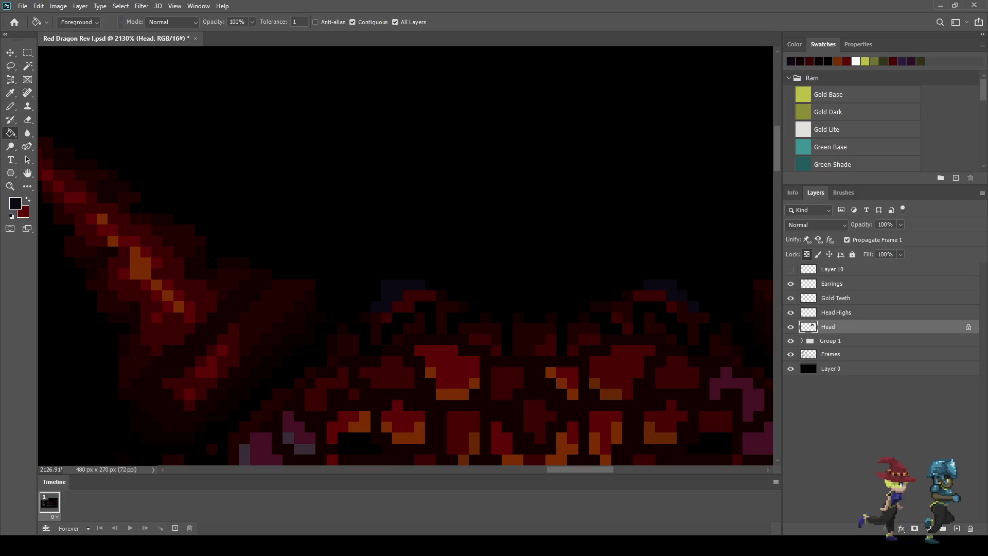
scroll(475, 323, "down", 5)
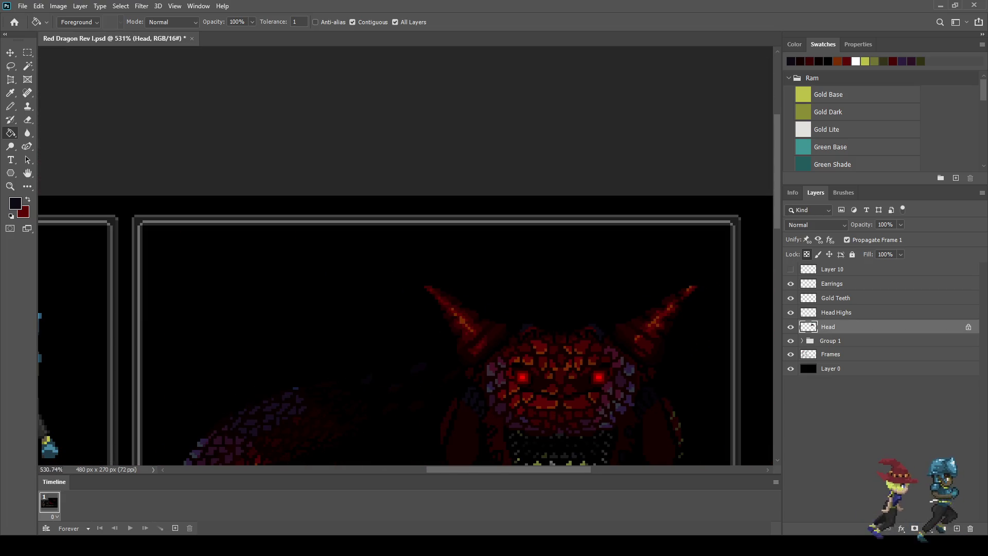
scroll(406, 330, "left", 3)
scroll(407, 329, "right", 3)
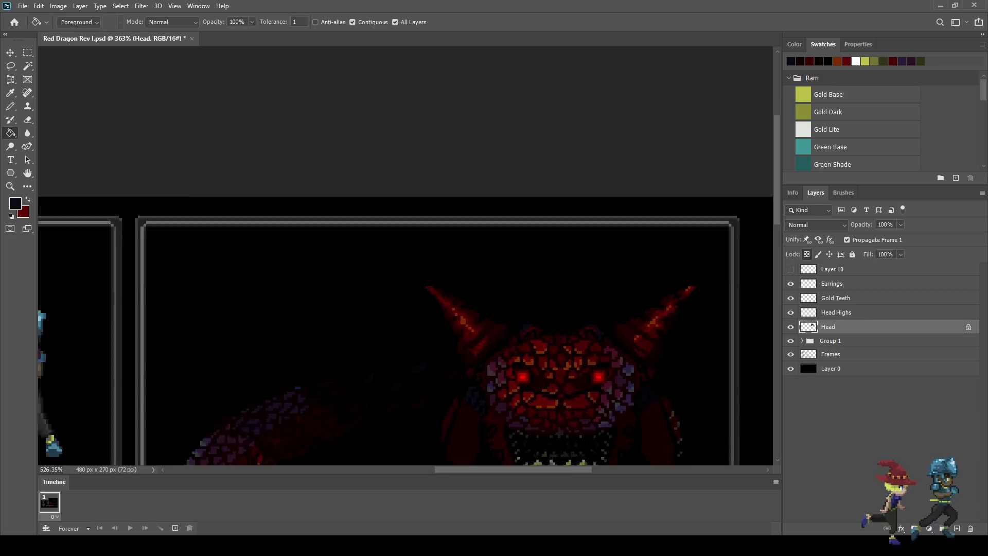
scroll(537, 333, "up", 5)
scroll(530, 333, "up", 2)
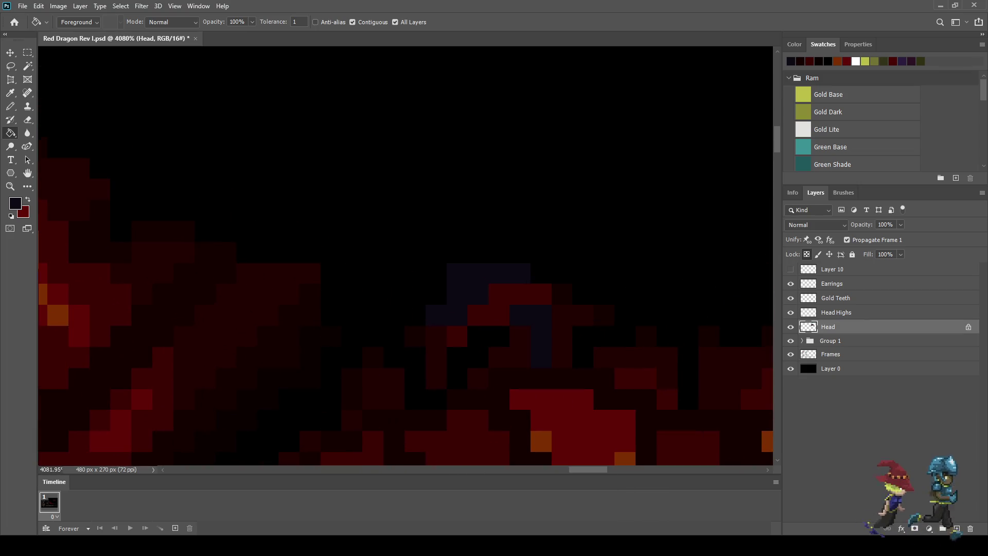
scroll(489, 329, "down", 4)
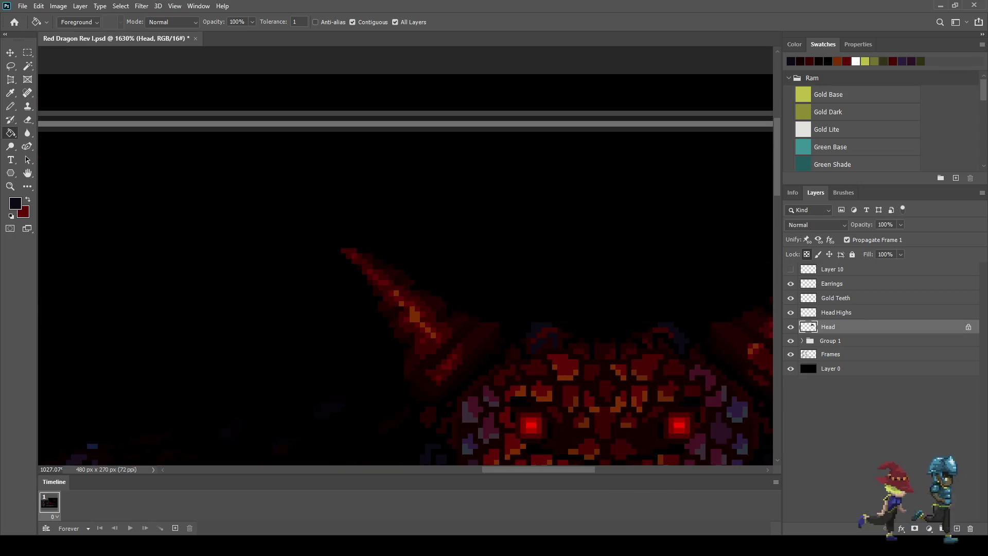
scroll(669, 337, "up", 2)
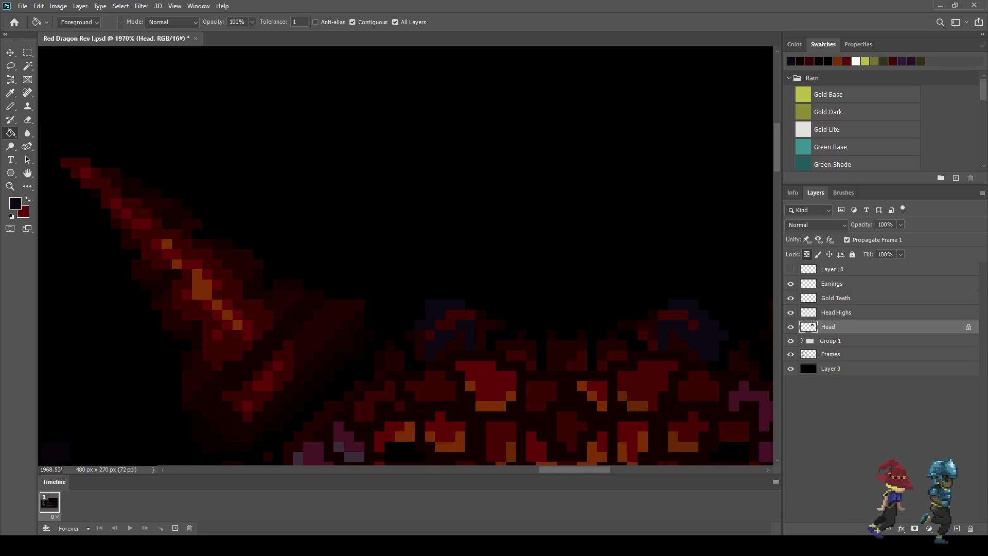
scroll(489, 258, "up", 1)
Sample the scales' dark red as the foreground colour with the Eyedropper, returning to Paint Bucket.
key("i")
left_click(810, 62)
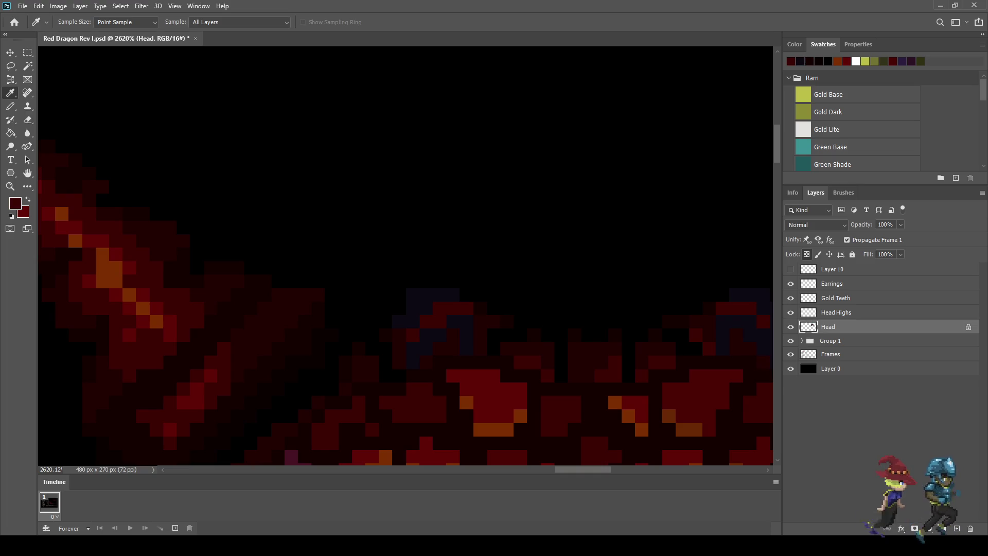
key("g")
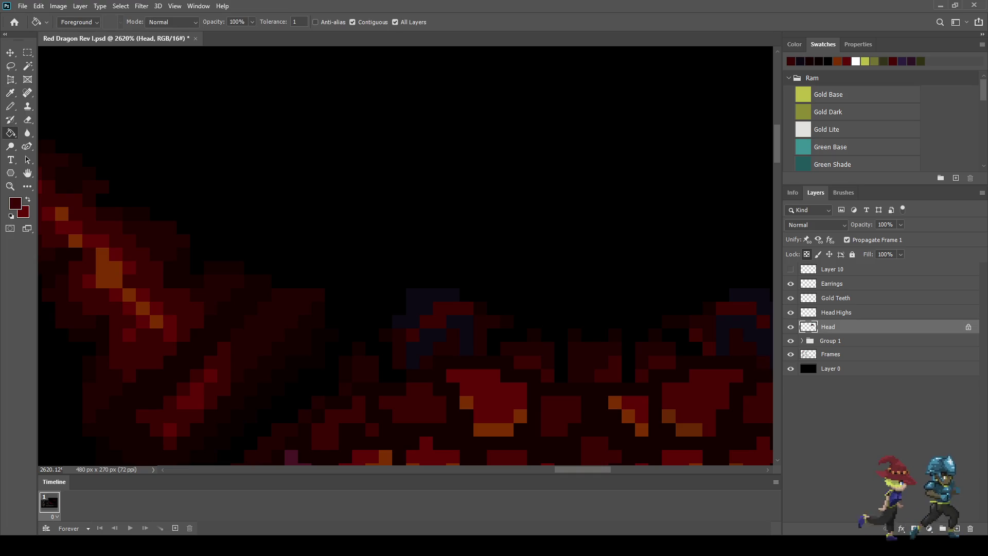
key("i")
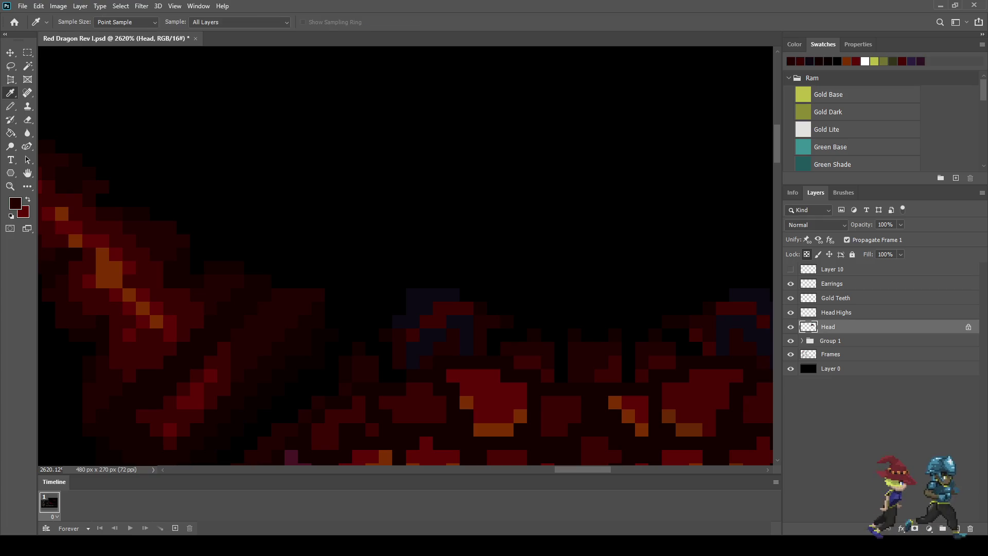
key("g")
scroll(405, 256, "right", 2)
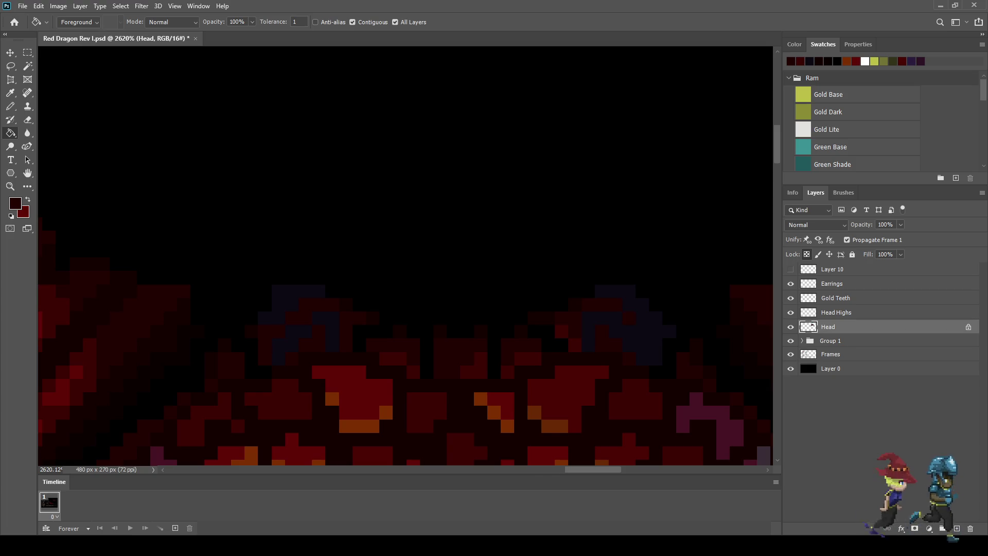
scroll(405, 256, "down", 10)
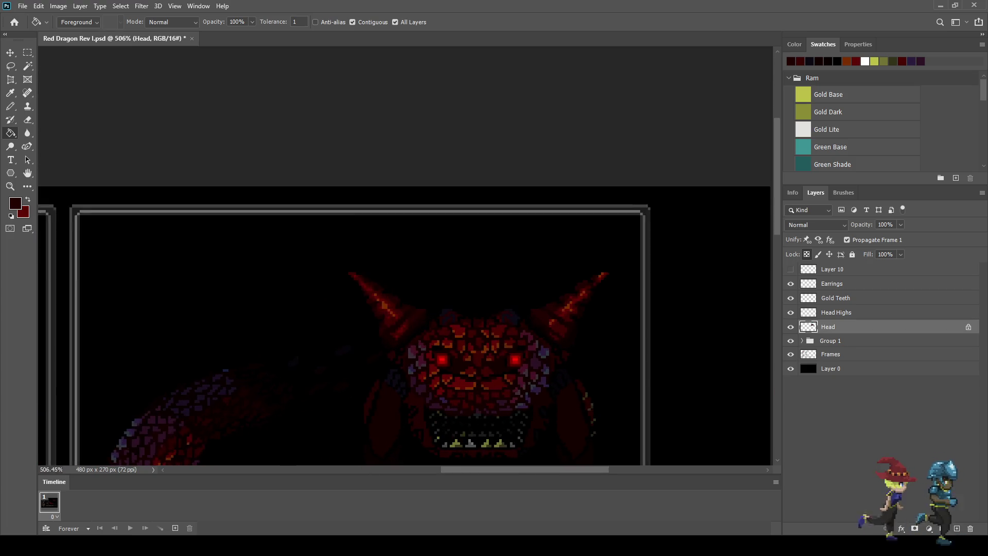
scroll(497, 391, "up", 1)
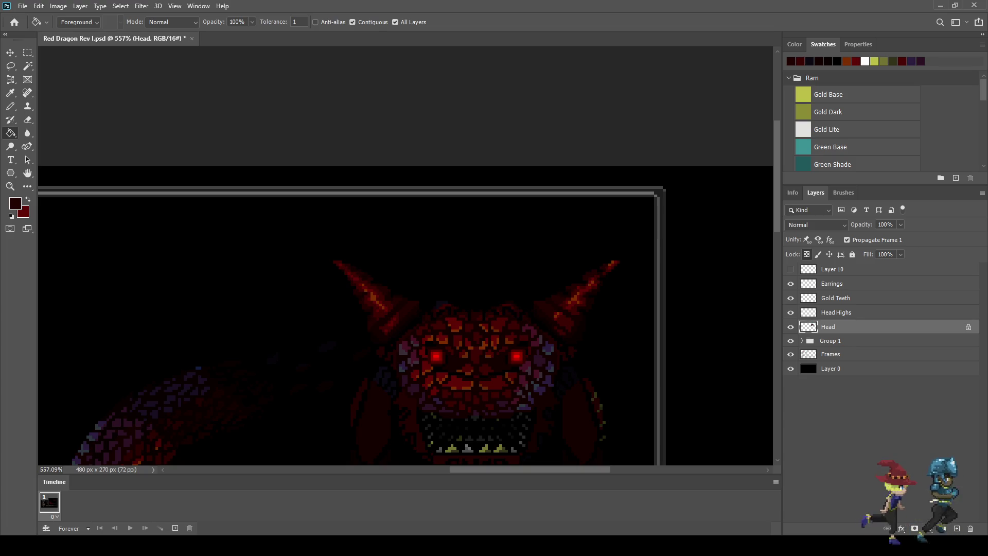
scroll(464, 314, "up", 5)
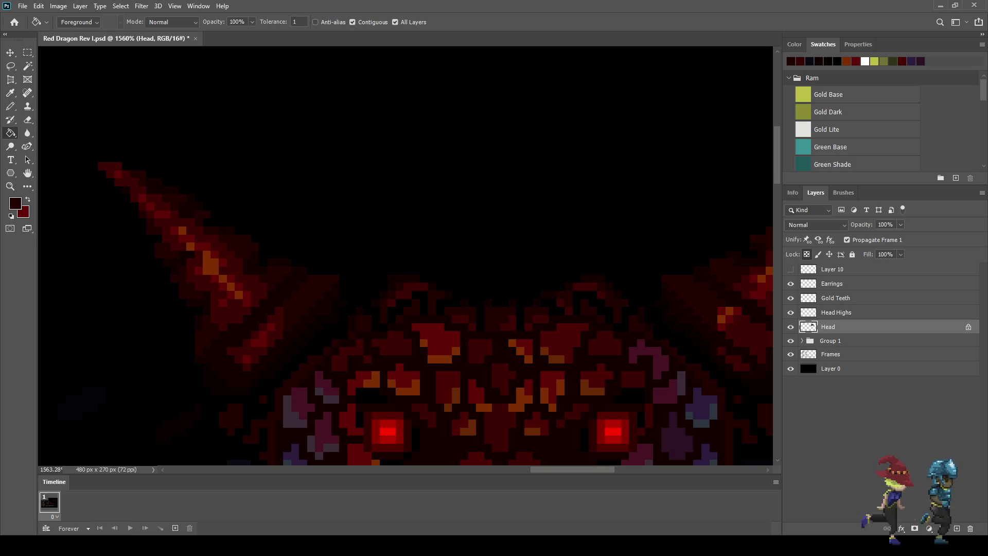
scroll(447, 304, "up", 1)
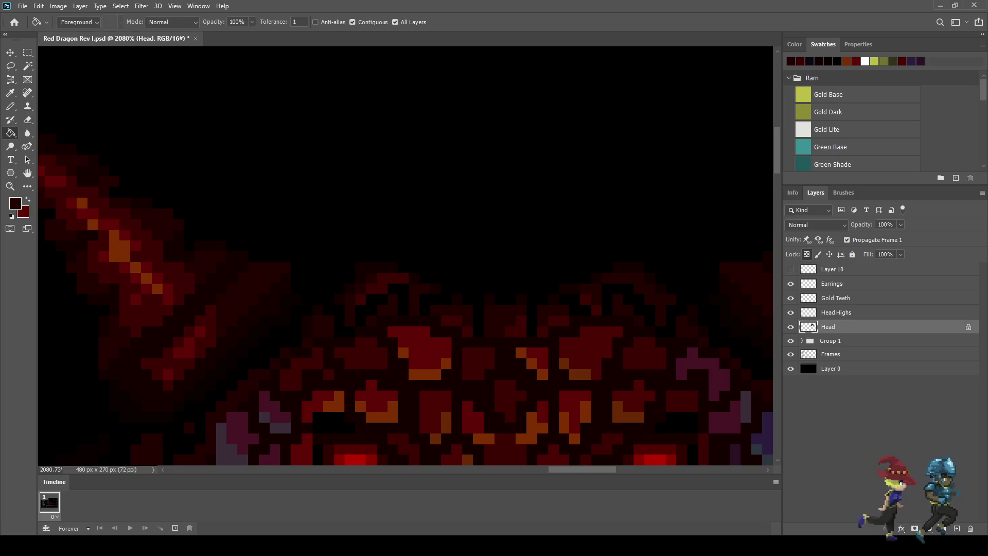
scroll(447, 305, "down", 8)
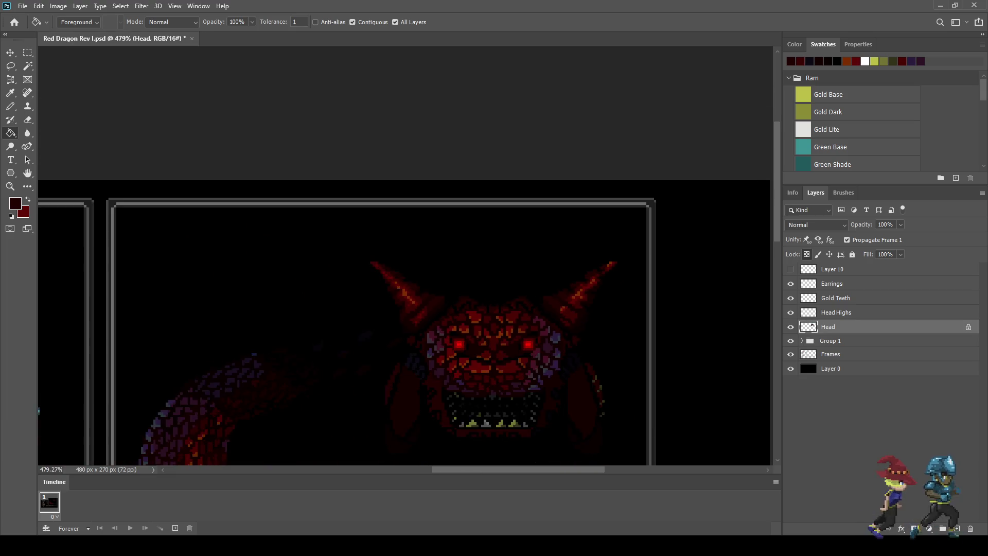
scroll(515, 351, "up", 3)
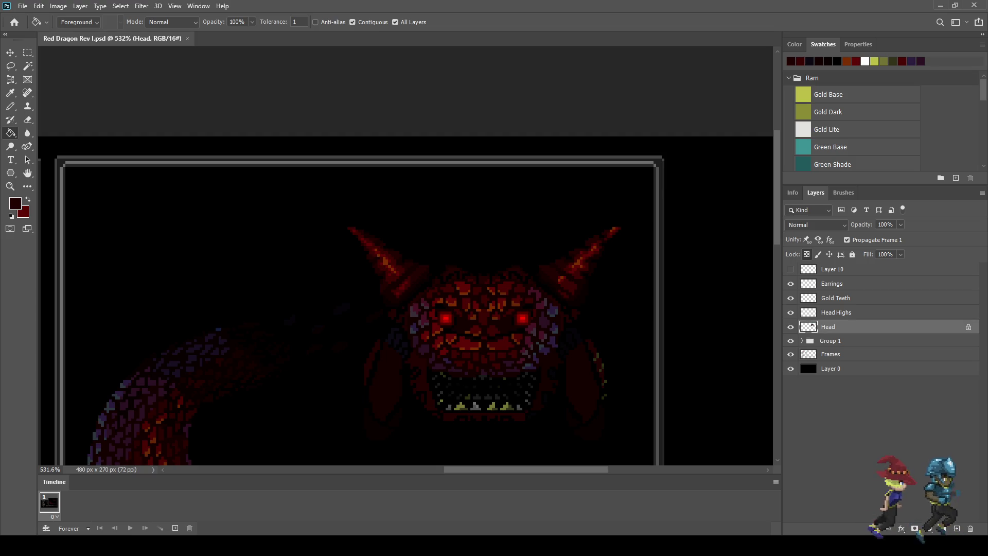
scroll(405, 256, "down", 5)
scroll(405, 255, "up", 3)
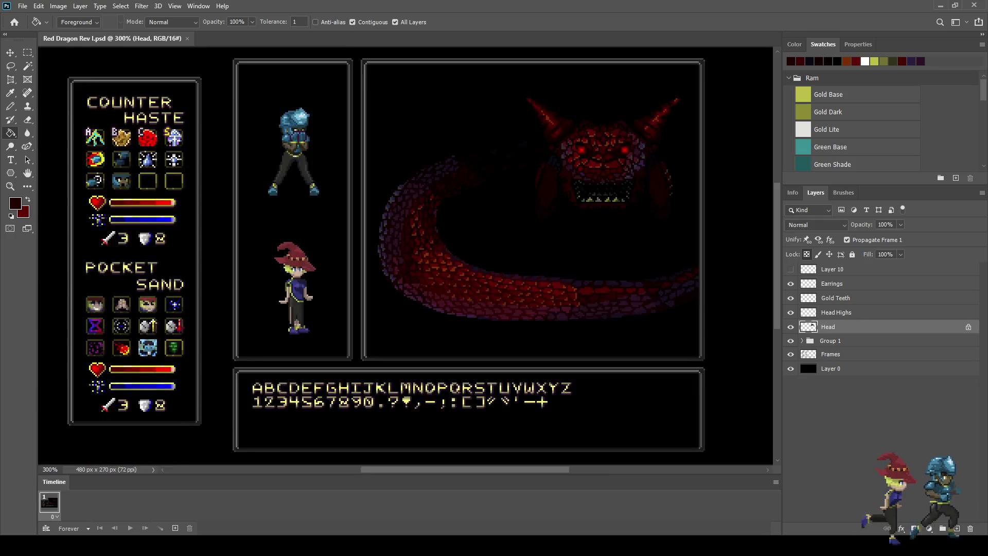
left_click_drag(566, 206, 370, 330)
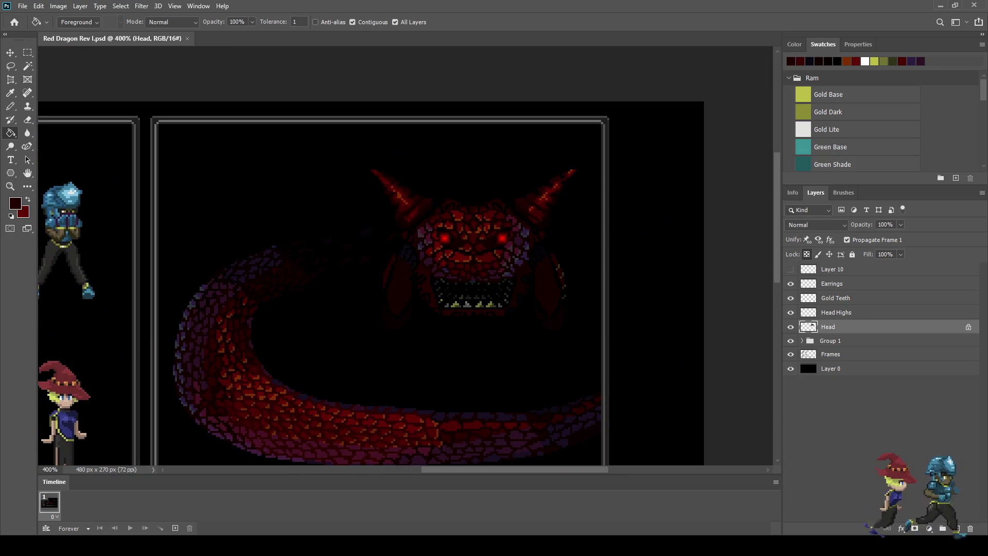
scroll(493, 256, "up", 3)
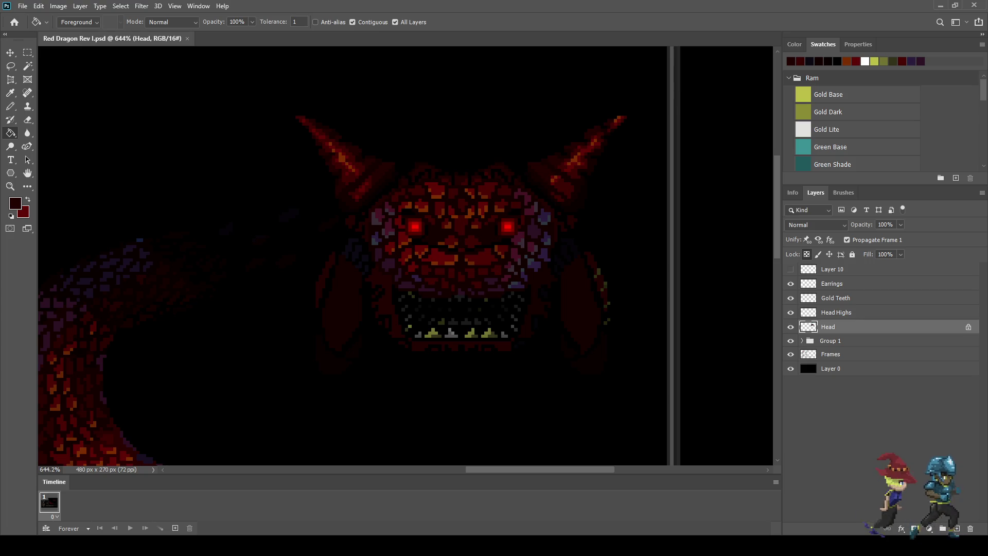
scroll(524, 235, "down", 5)
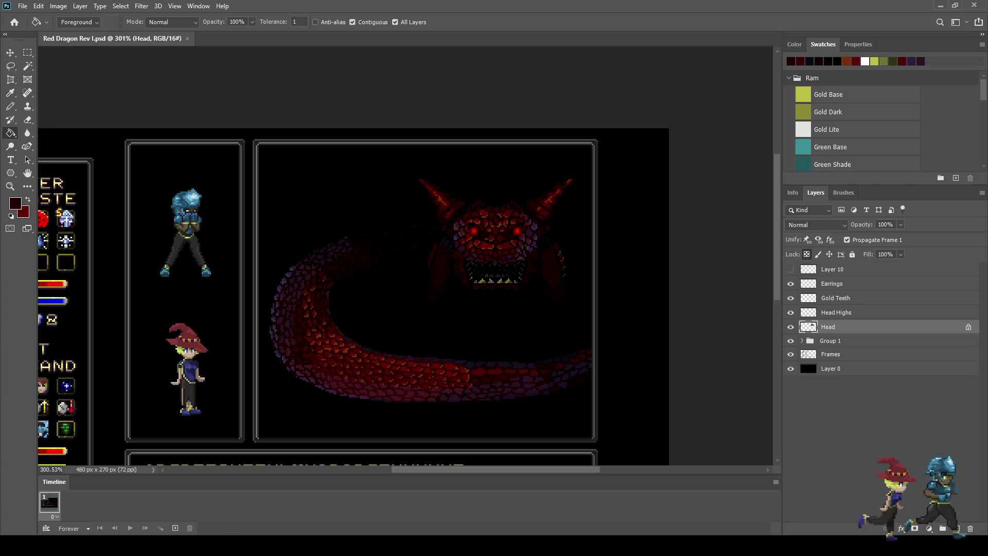
scroll(484, 310, "up", 4)
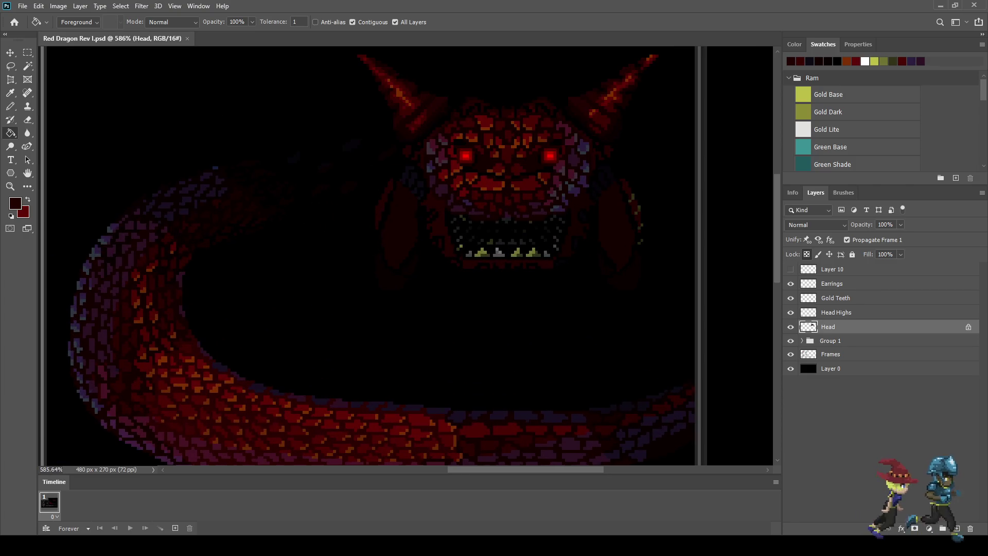
key("i")
key("b")
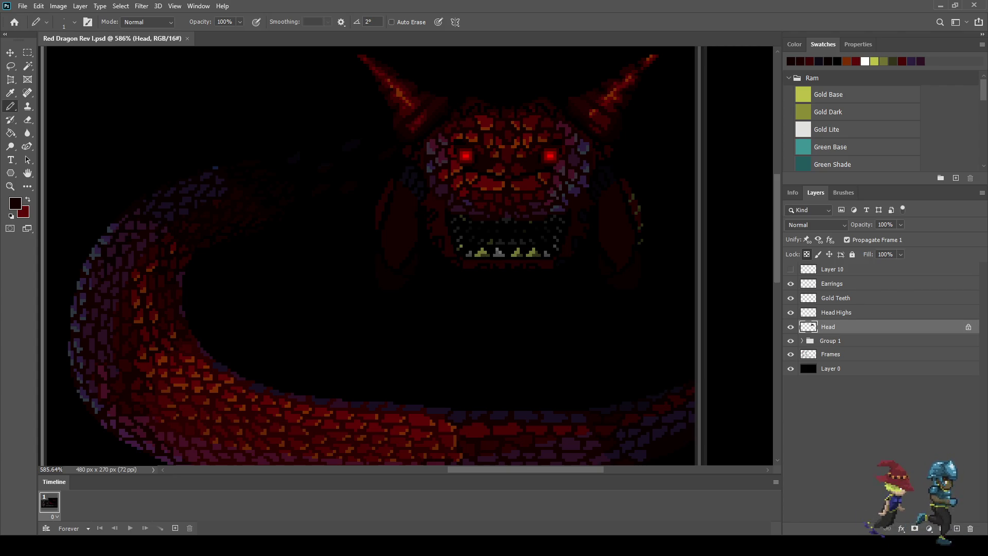
key("ctrl+shift+alt+n")
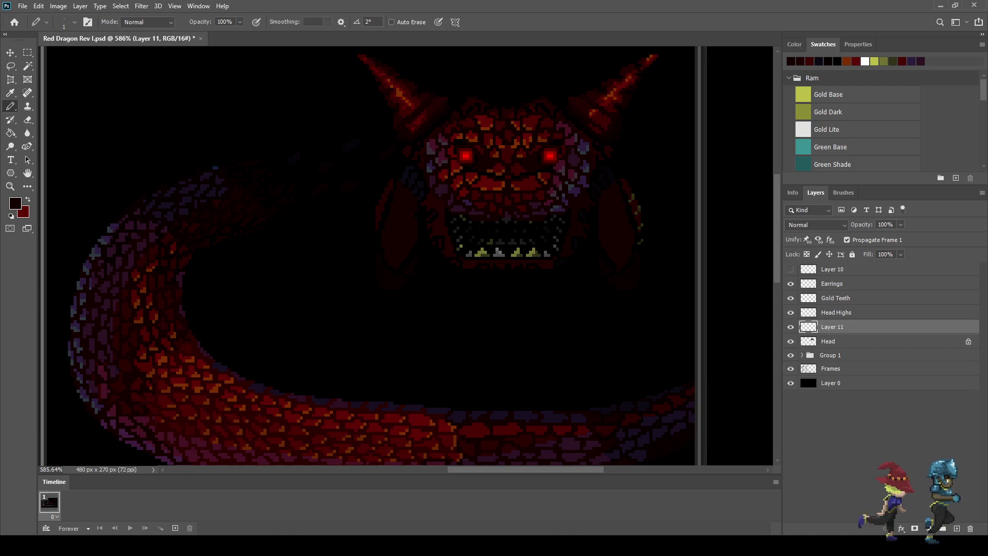
key("ctrl+s")
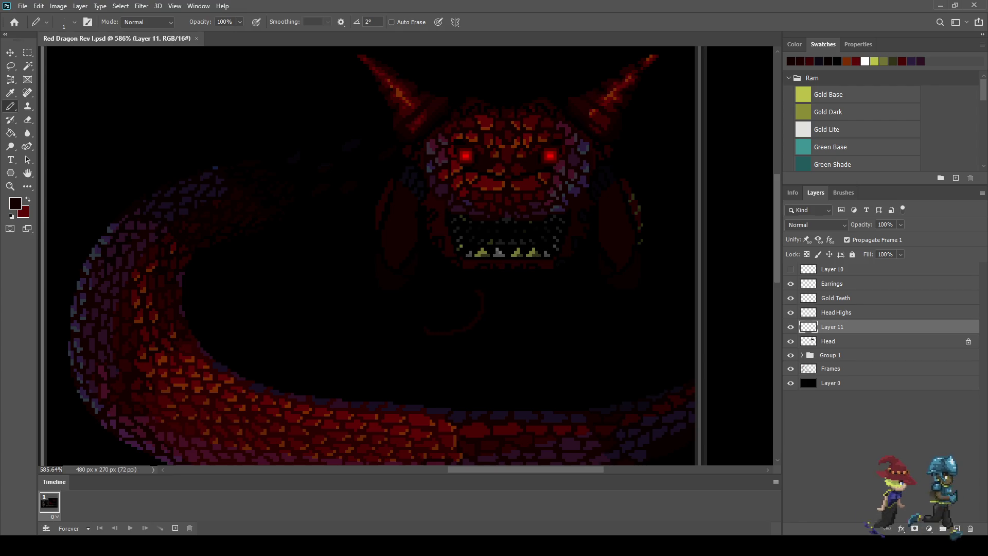
left_click_drag(433, 332, 443, 338)
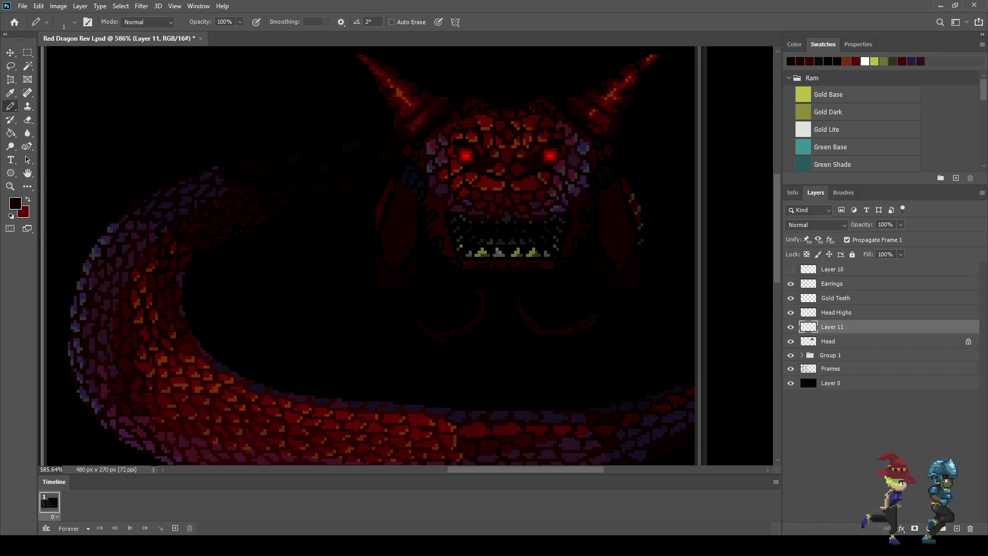
scroll(437, 391, "down", 5)
scroll(438, 391, "up", 5)
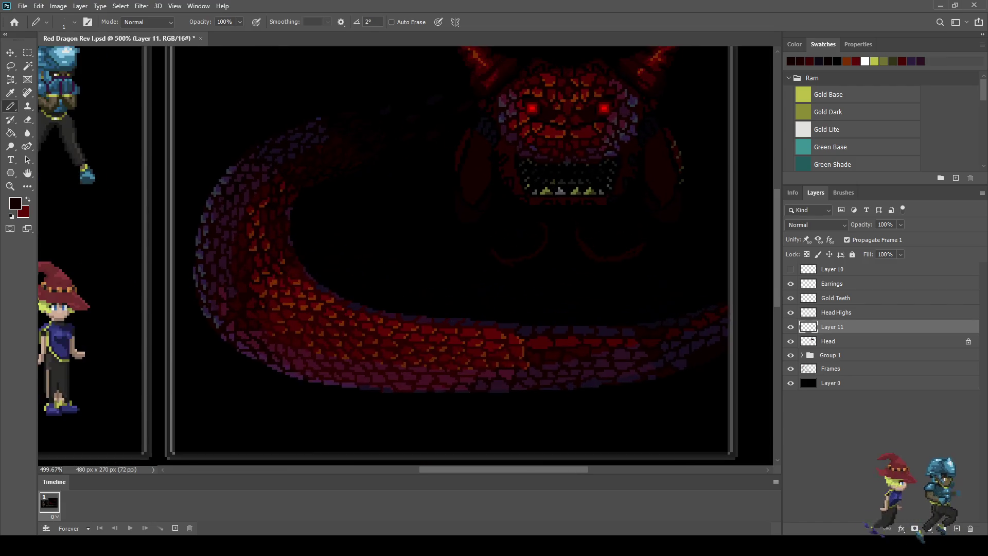
scroll(626, 226, "up", 2)
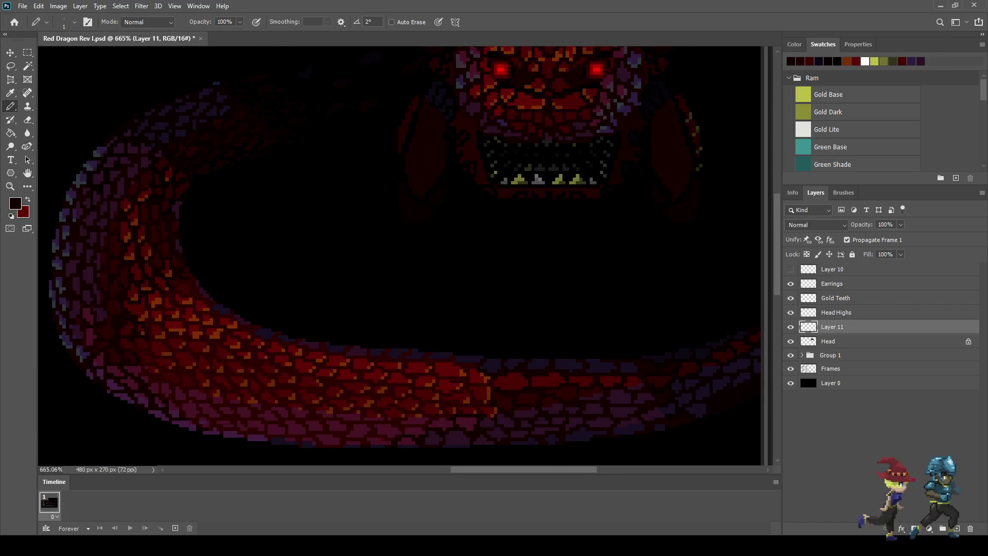
key("Delete")
key("ctrl+s")
scroll(553, 172, "down", 3)
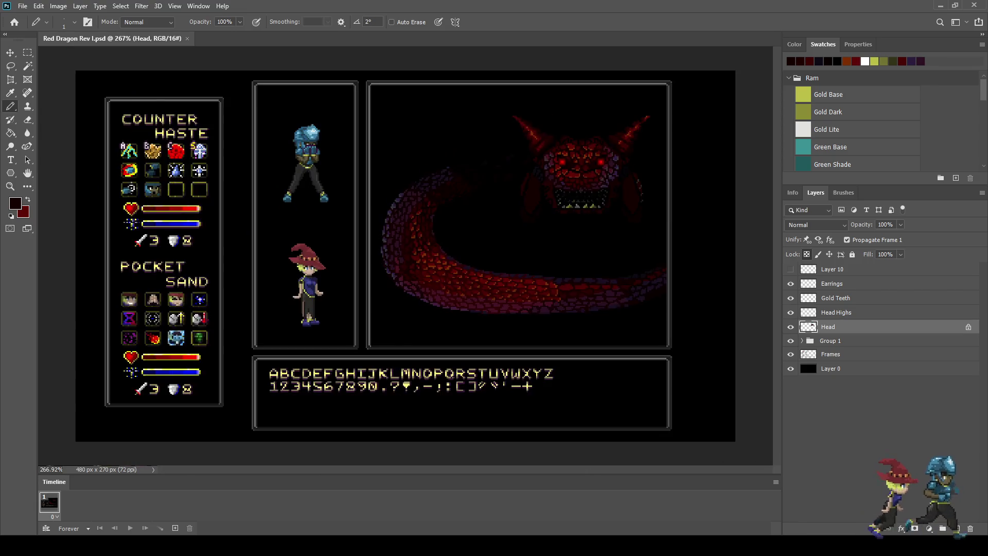
scroll(553, 173, "up", 2)
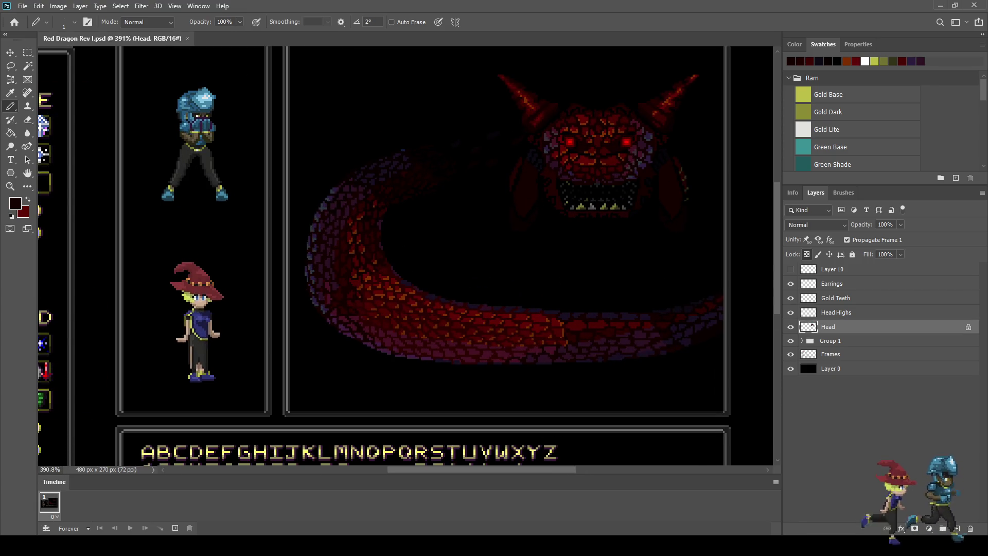
scroll(405, 256, "down", 3)
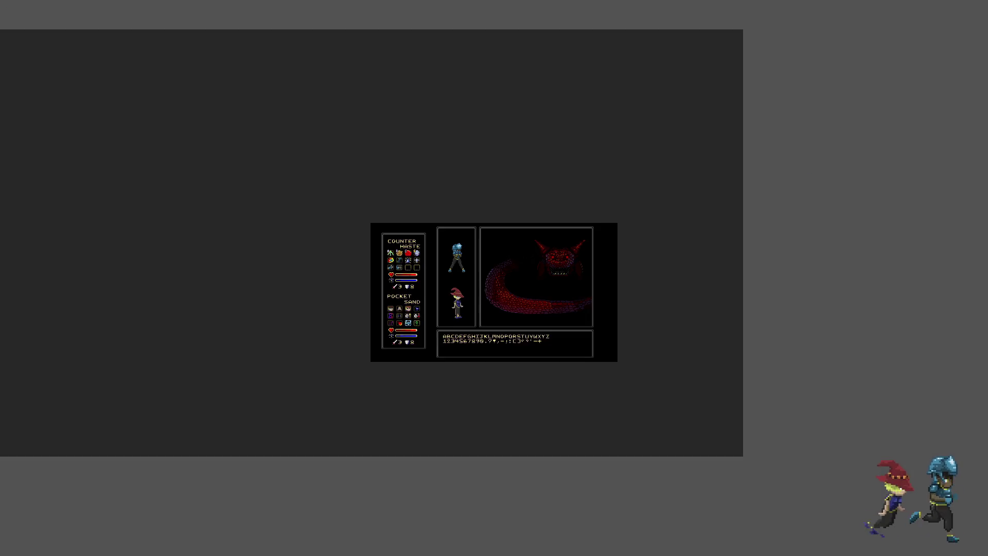
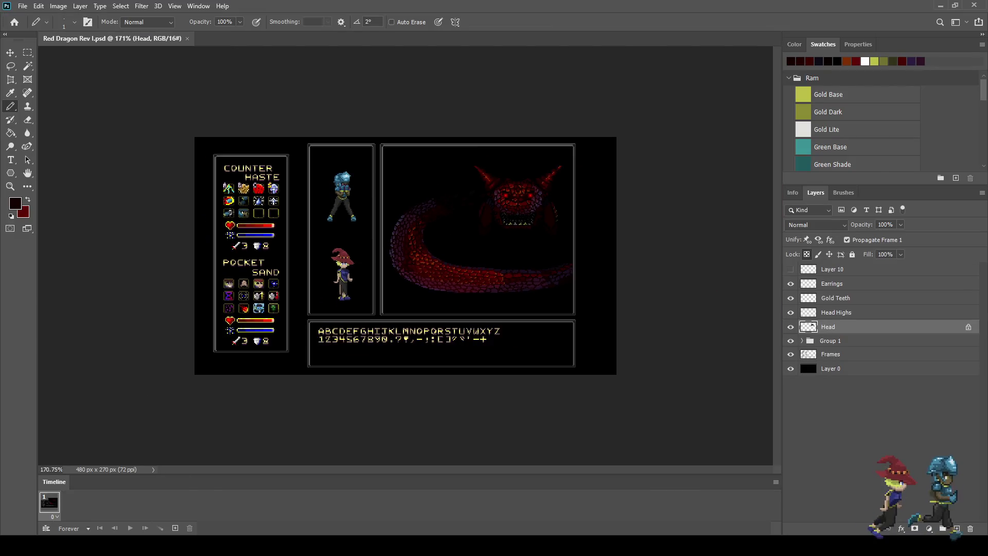
Zoom in and out on the red dragon battle scene to inspect the pixel artwork.
scroll(618, 119, "up", 3)
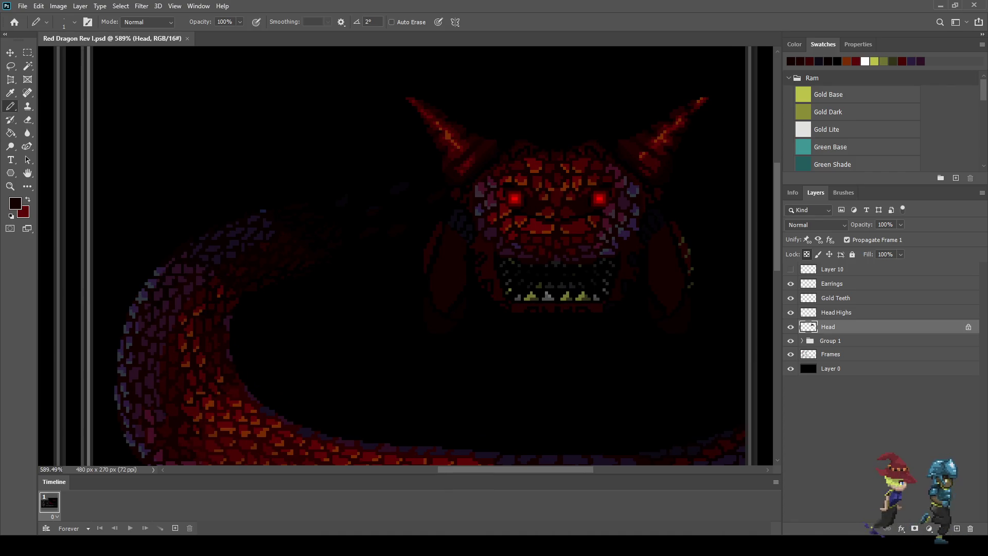
scroll(391, 257, "down", 3)
scroll(391, 257, "up", 4)
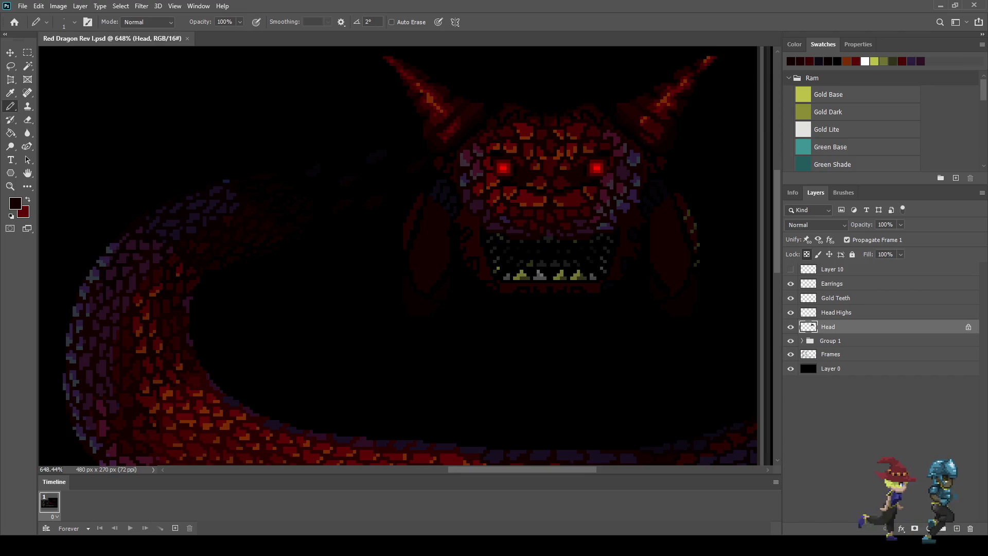
scroll(574, 219, "up", 2)
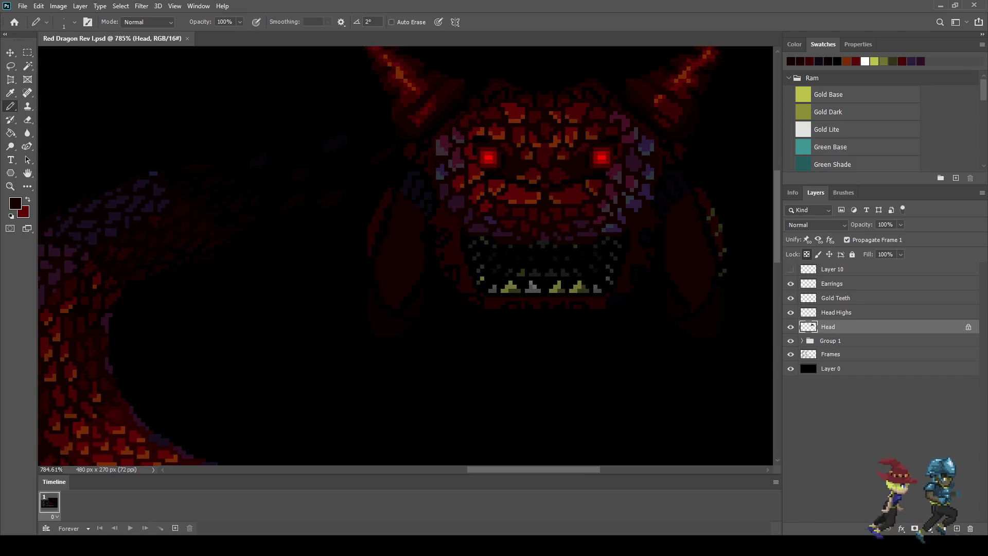
scroll(589, 279, "down", 5)
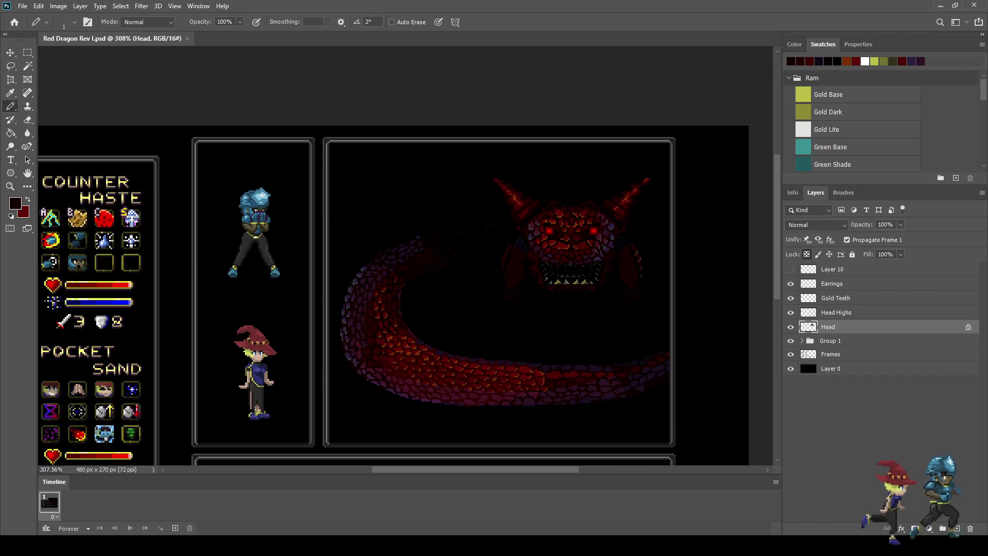
scroll(391, 257, "down", 2)
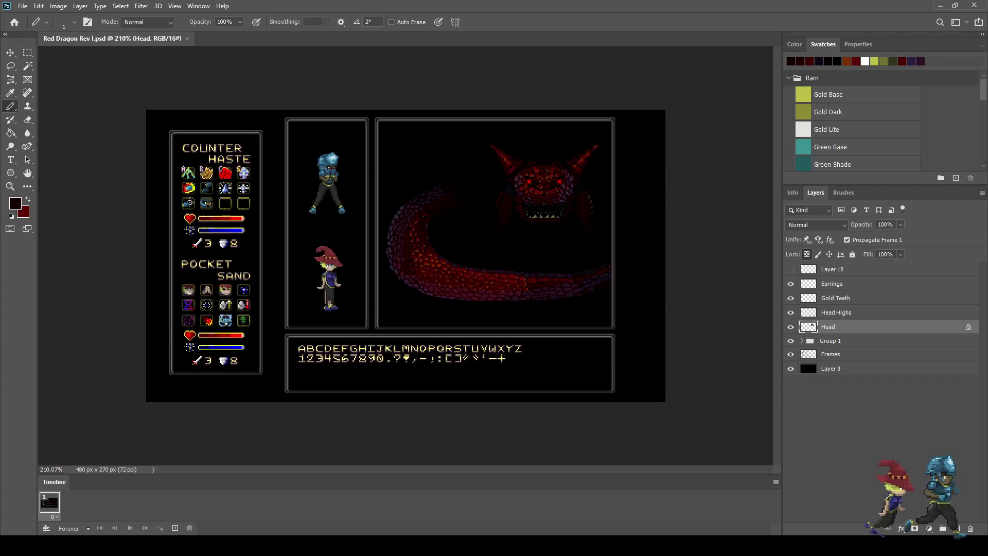
scroll(391, 257, "up", 2)
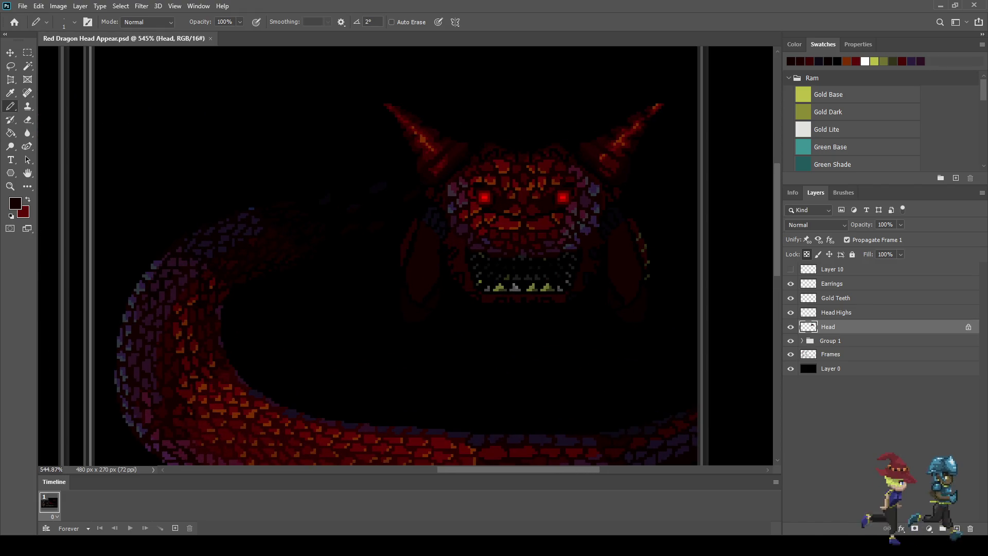
Unlock the Head layer and toggle the Earrings, Gold Teeth and Head Highs layers to check them.
key("slash")
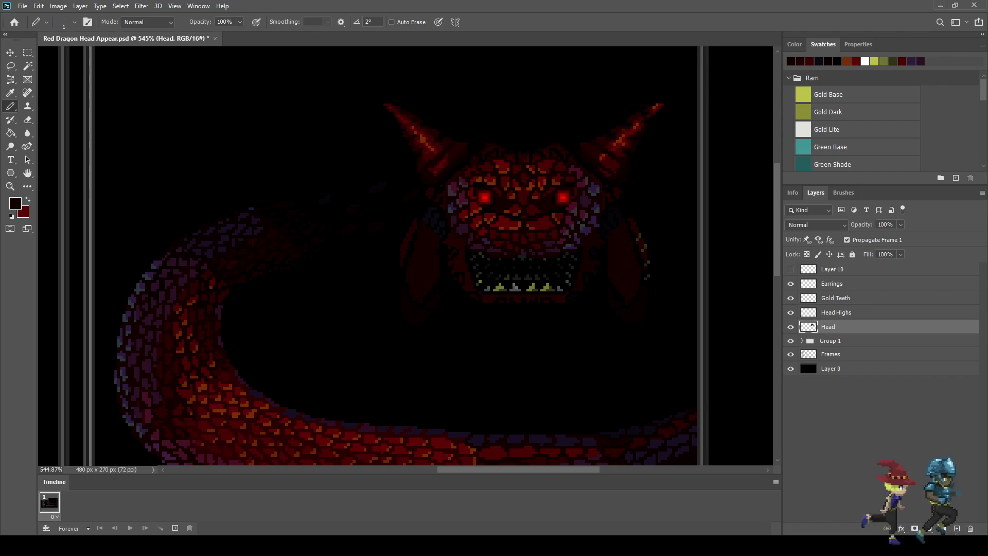
left_click(791, 298)
left_click(791, 312)
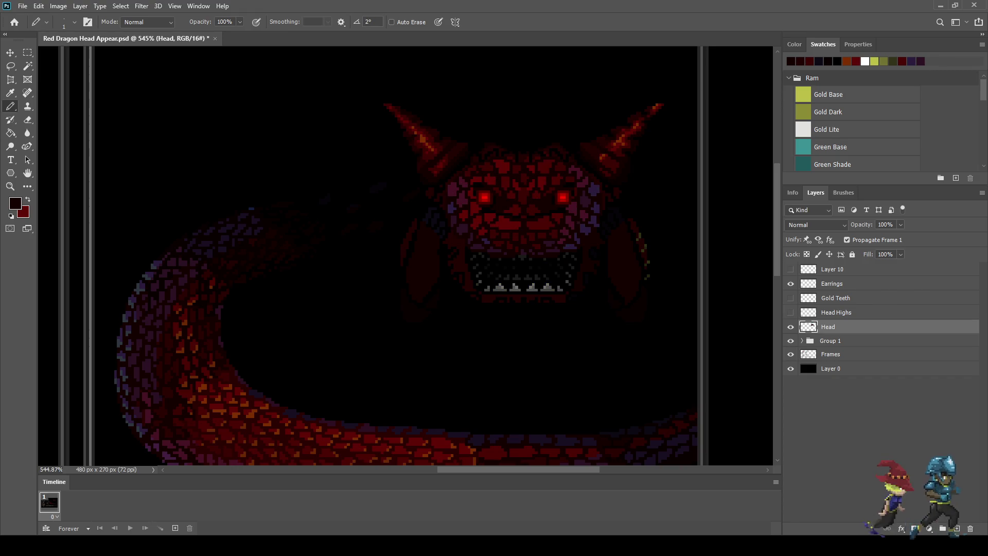
left_click(790, 312)
left_click(791, 298)
left_click(790, 283)
left_click(791, 298)
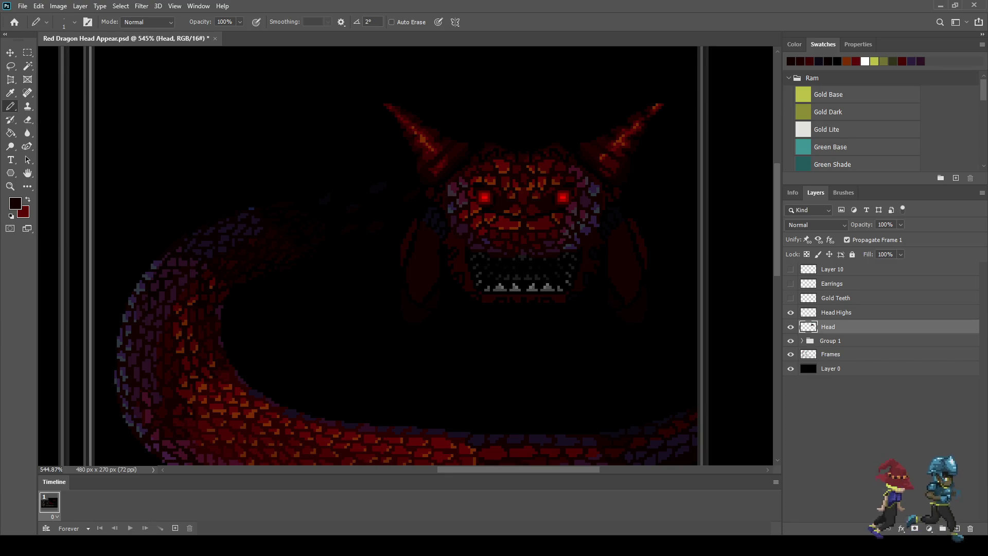
left_click(791, 298)
left_click(791, 284)
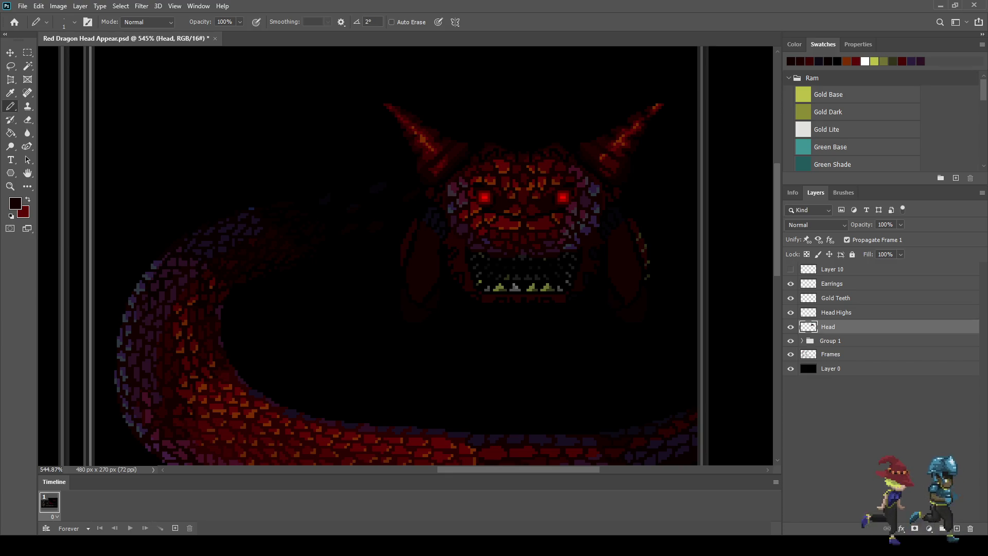
Merge the Earrings-through-Head layers into one layer and save the document.
left_click(832, 283)
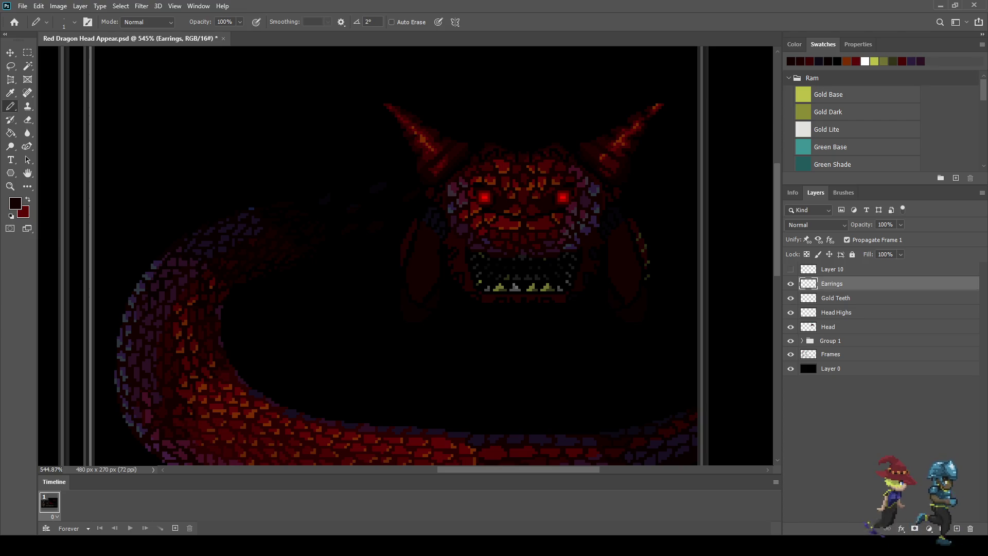
left_click(828, 327, "shift")
key("ctrl+e")
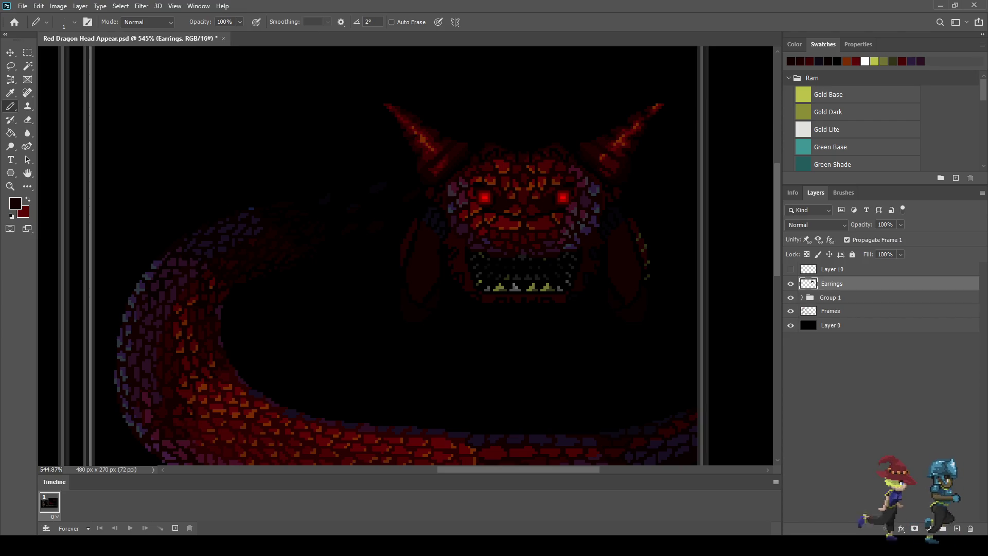
key("ctrl+s")
scroll(688, 102, "down", 4)
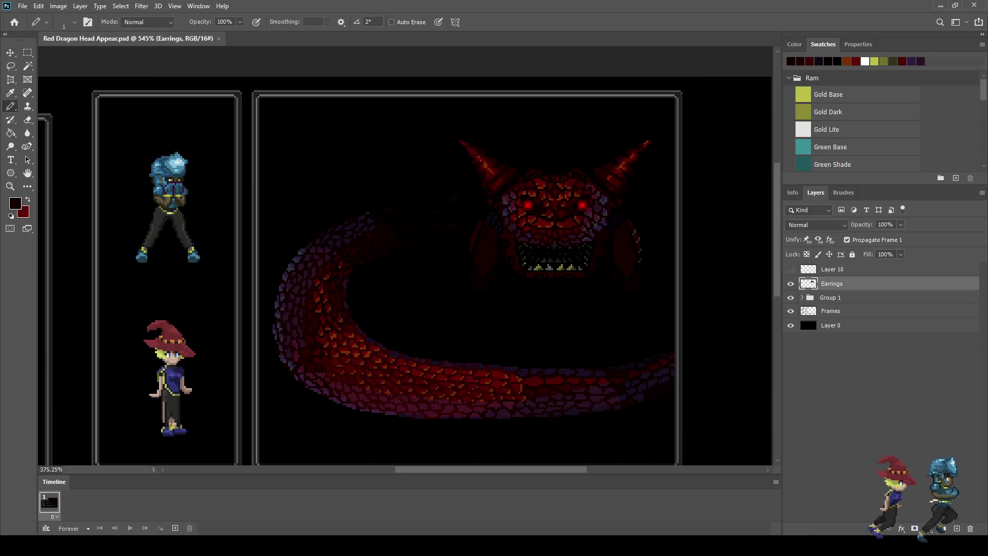
scroll(688, 101, "up", 3)
scroll(666, 102, "up", 1)
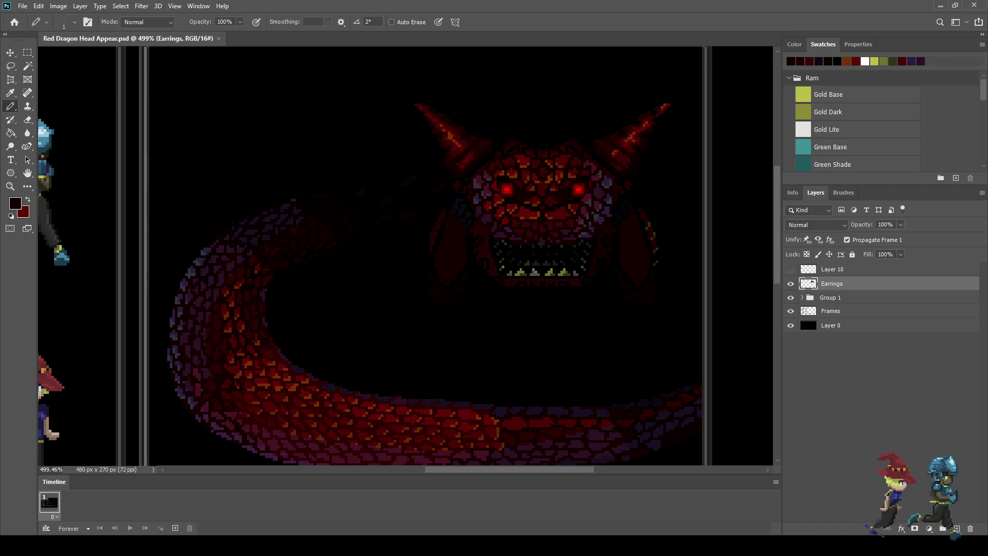
Rename the merged layer 'Head', hide it, and add three new animation frames.
double_click(832, 283)
type("Head")
key("Return")
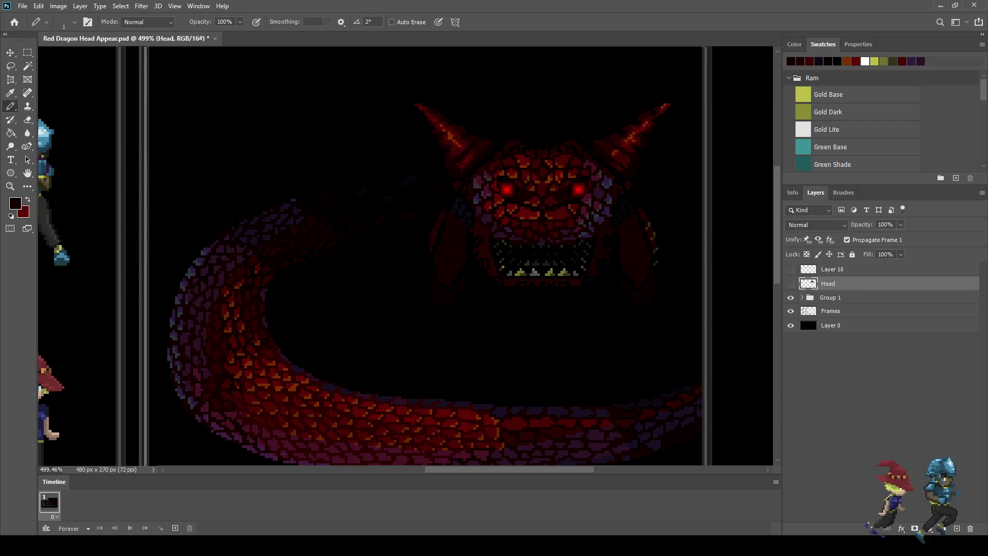
key("ctrl+comma")
left_click(175, 528)
left_click(175, 528)
left_click(175, 528)
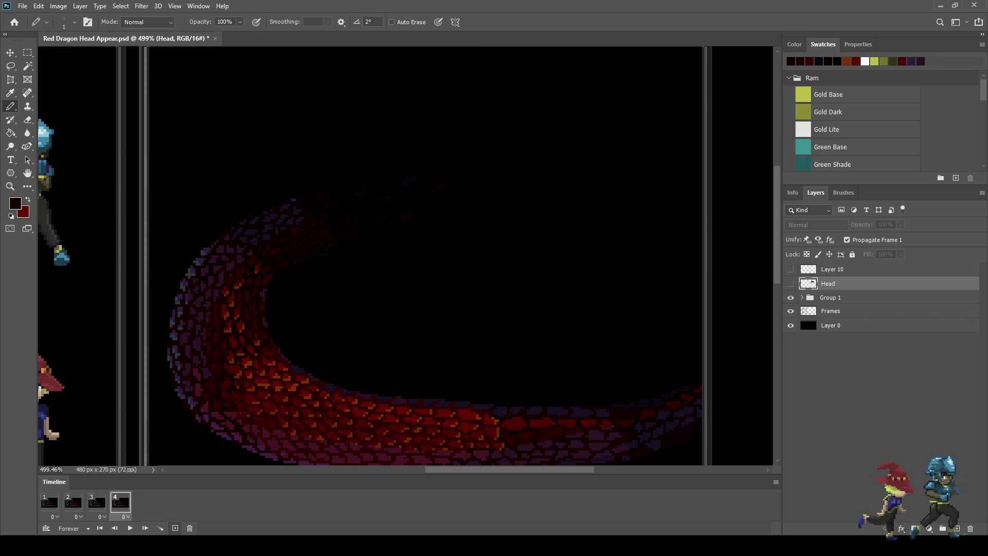
left_click(175, 528)
left_click(175, 528)
left_click(175, 528)
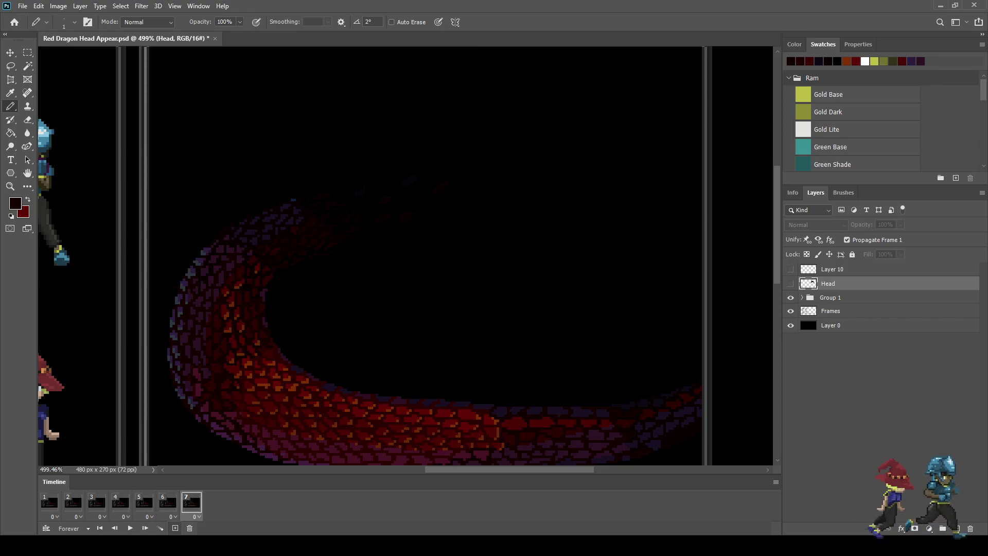
Add a seventh frame, show Head on frame 7, and show a duplicated Head copy on frame 6.
left_click(49, 502)
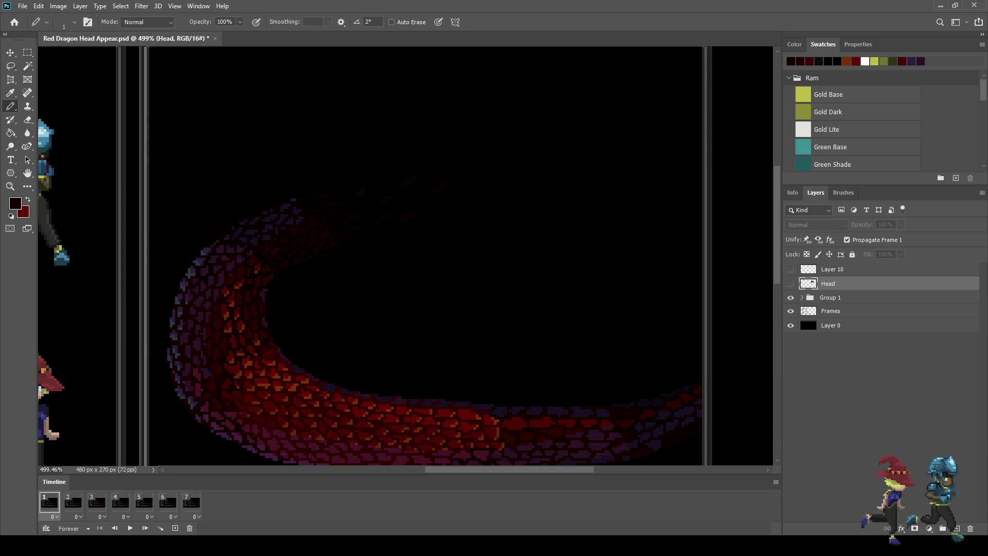
left_click(191, 502)
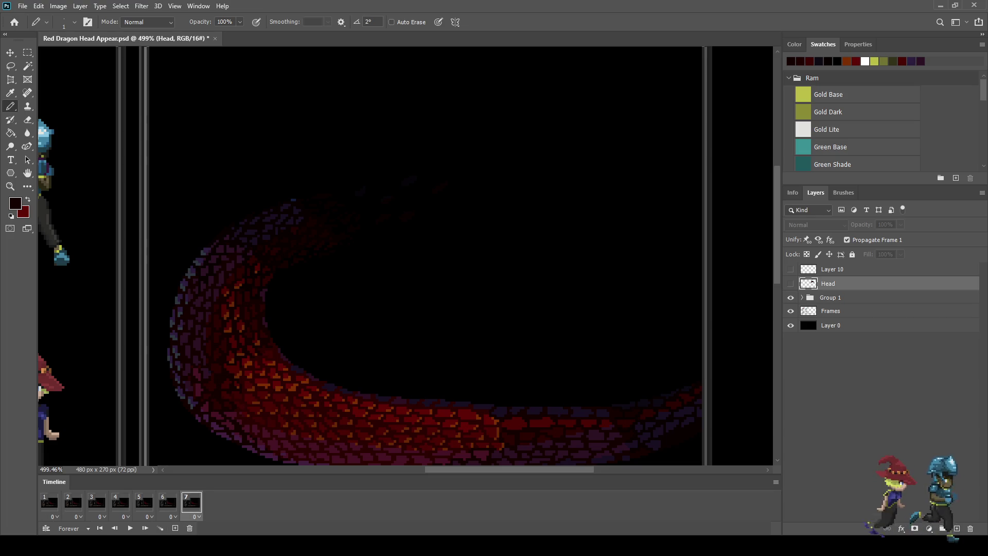
left_click(791, 283)
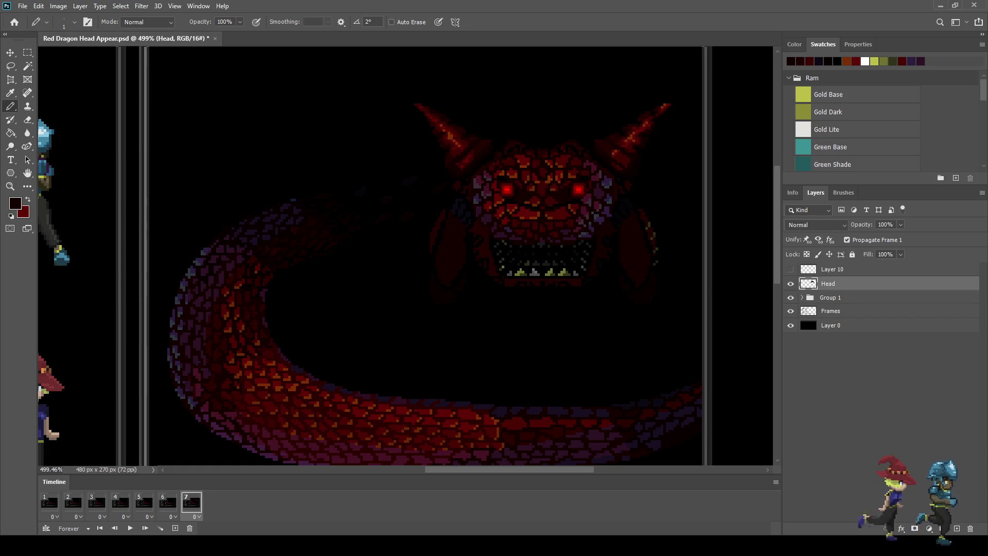
left_click(168, 502)
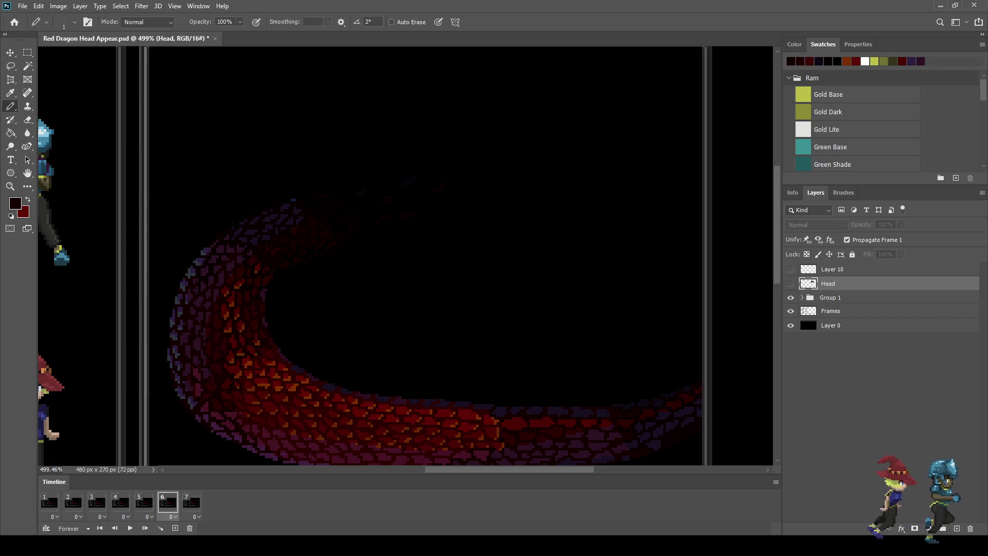
key("ctrl+j")
left_click(791, 284)
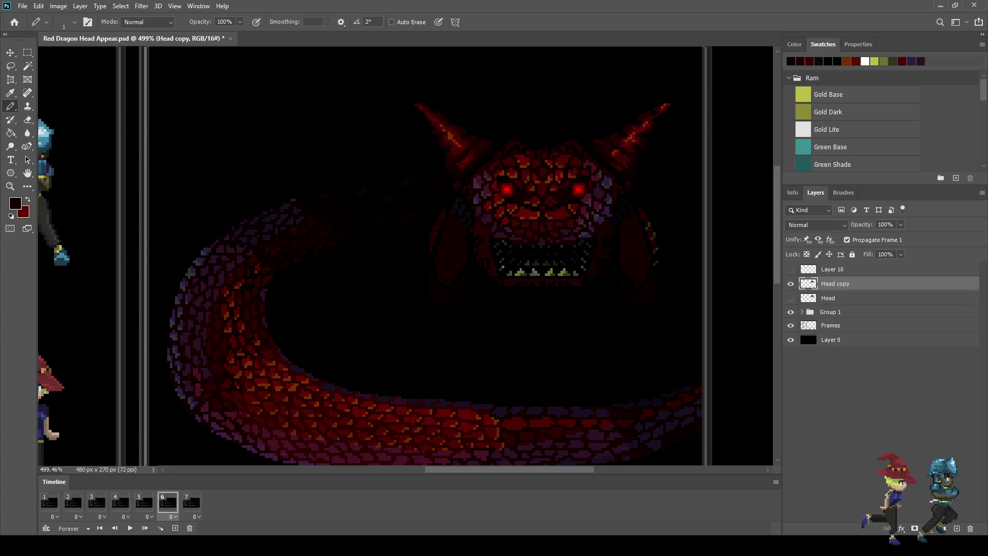
Free Transform the Head copy layer one nudge to the right and commit it.
key("ctrl+t")
key("Right")
key("Right")
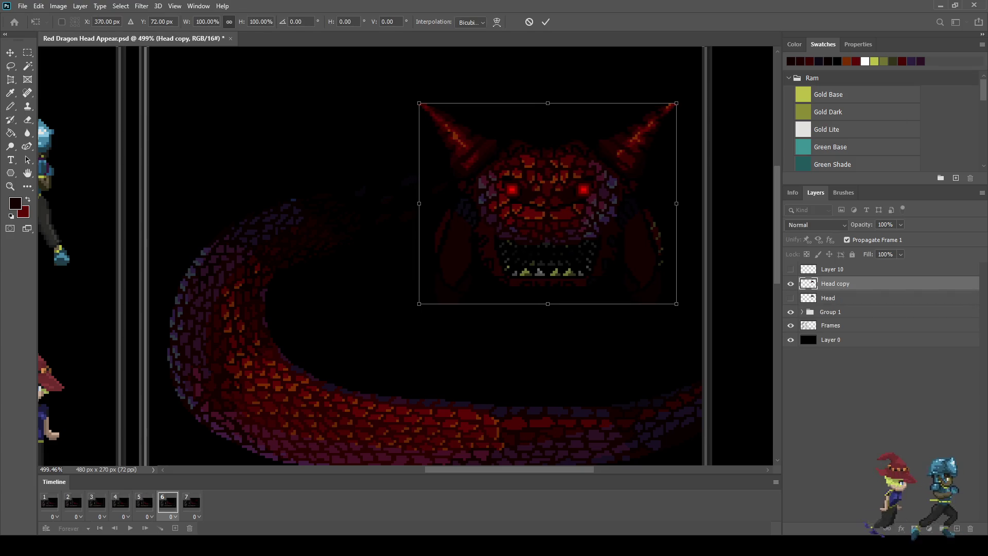
key("Return")
key("b")
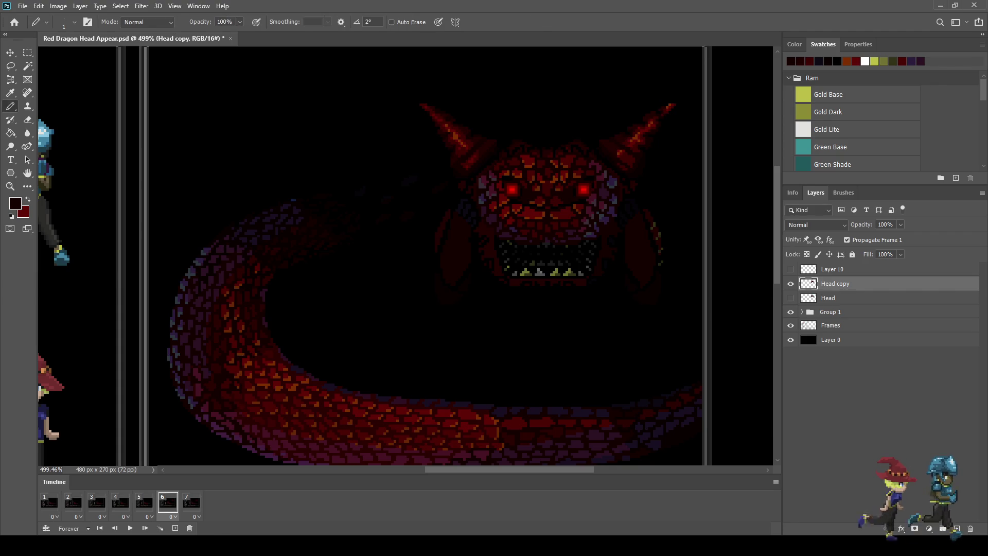
scroll(497, 257, "down", 3)
scroll(497, 258, "up", 4)
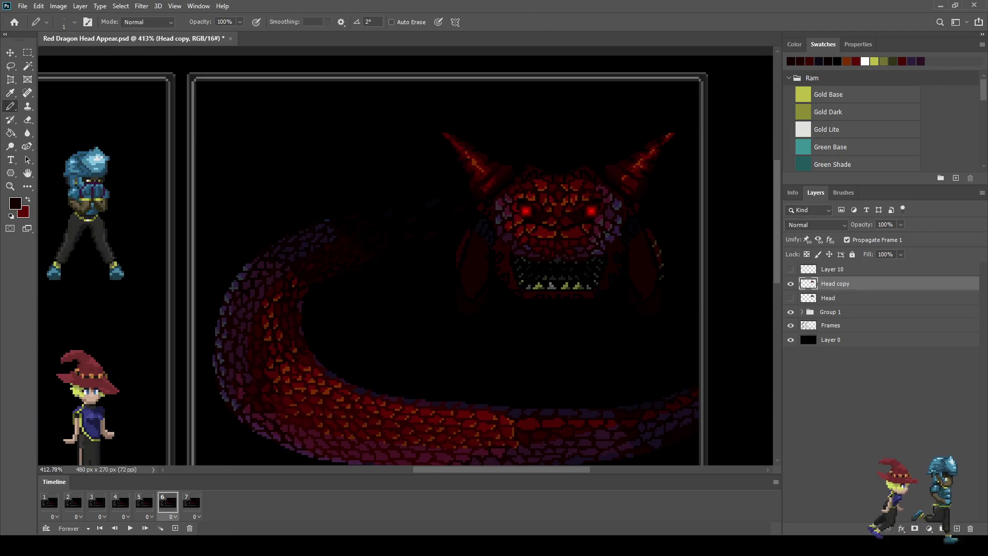
scroll(524, 189, "up", 3)
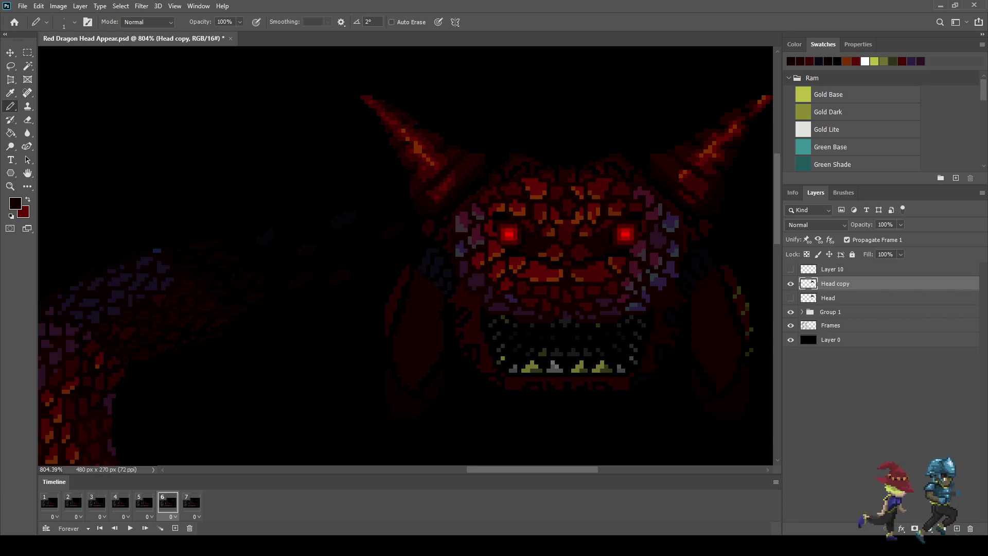
Lasso the dragon's left horn and cheek on Head copy, cut it, and paste it as Layer 11.
key("l")
left_click_drag(347, 80, 511, 130)
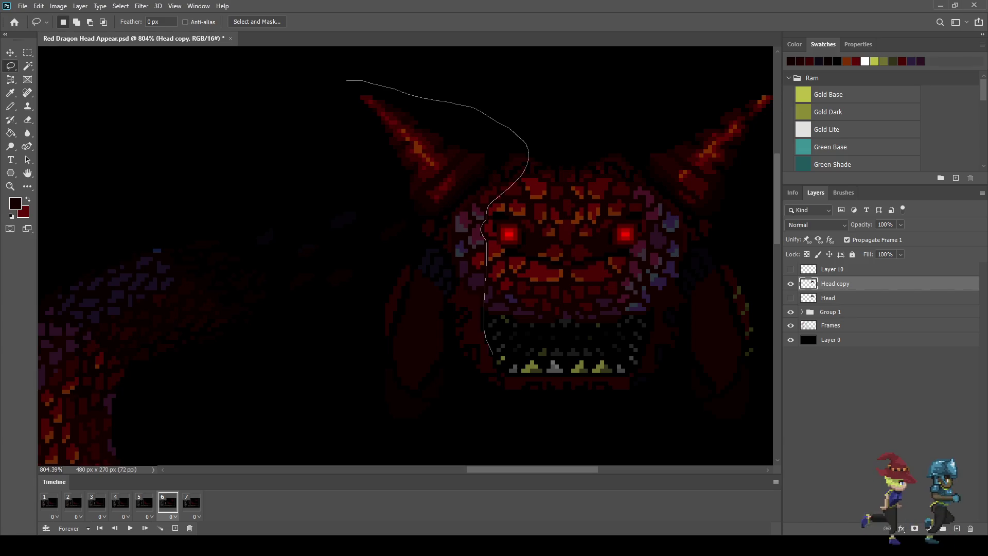
mouse_move(499, 375)
left_mouse_down()
mouse_move(495, 421)
mouse_move(363, 434)
mouse_move(335, 352)
mouse_move(373, 232)
mouse_move(341, 81)
left_mouse_up()
scroll(393, 138, "down", 4)
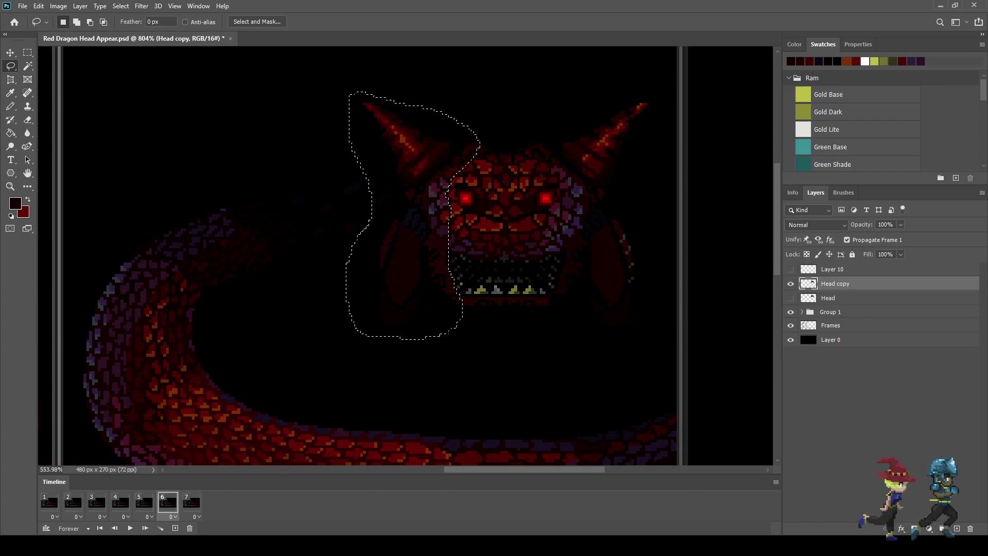
key("ctrl+x")
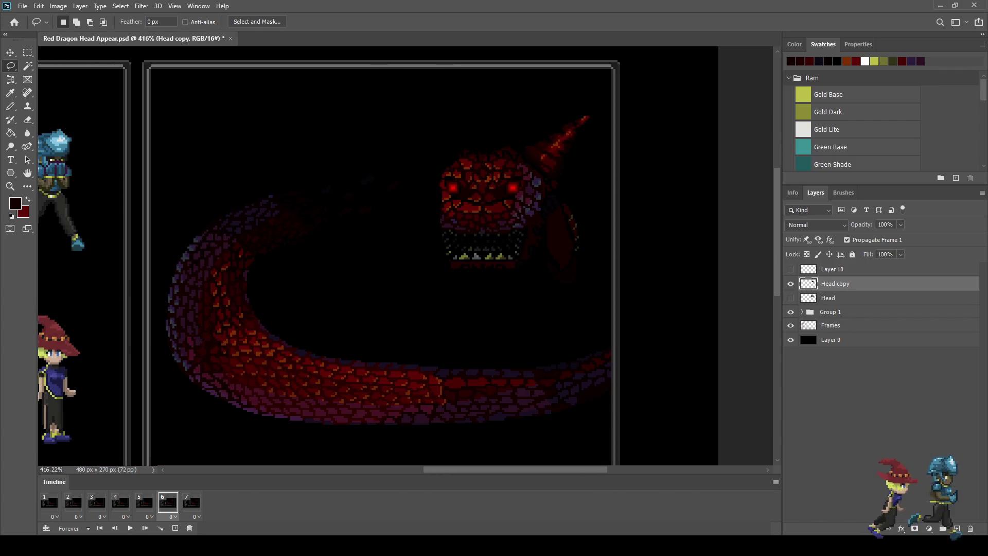
key("ctrl+v")
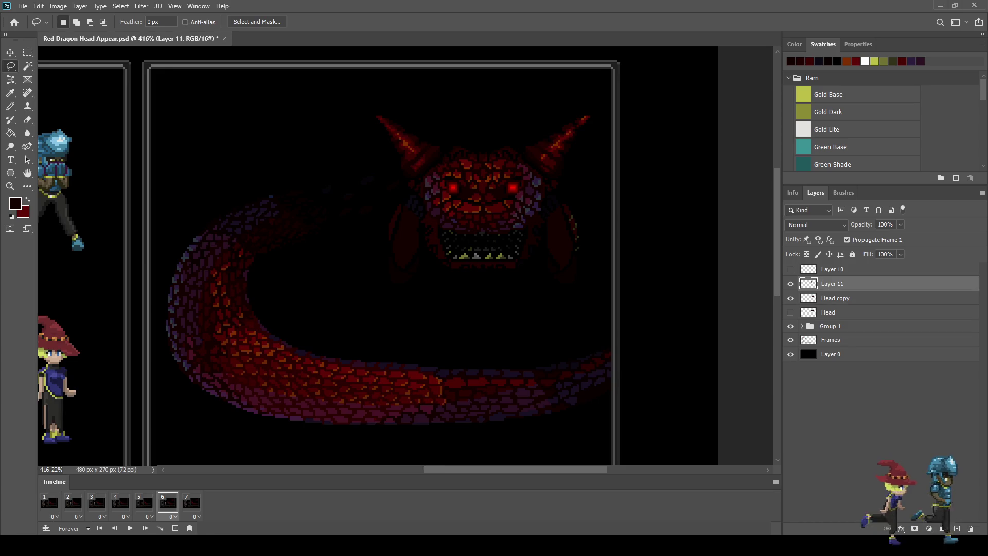
Reselect the left horn area, sample a dark colour, and set Paint Bucket opacity to 50%.
scroll(563, 149, "up", 2)
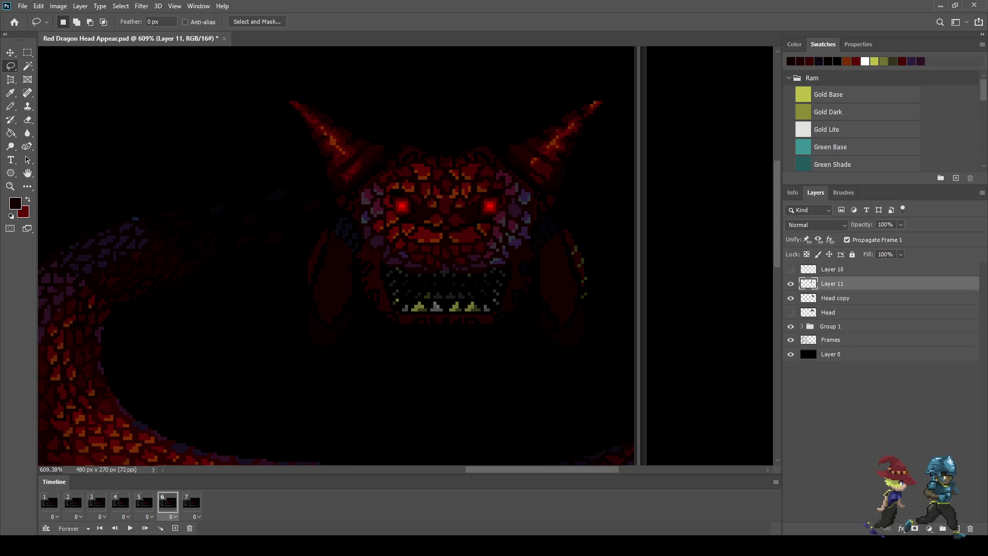
key("ctrl+shift+d")
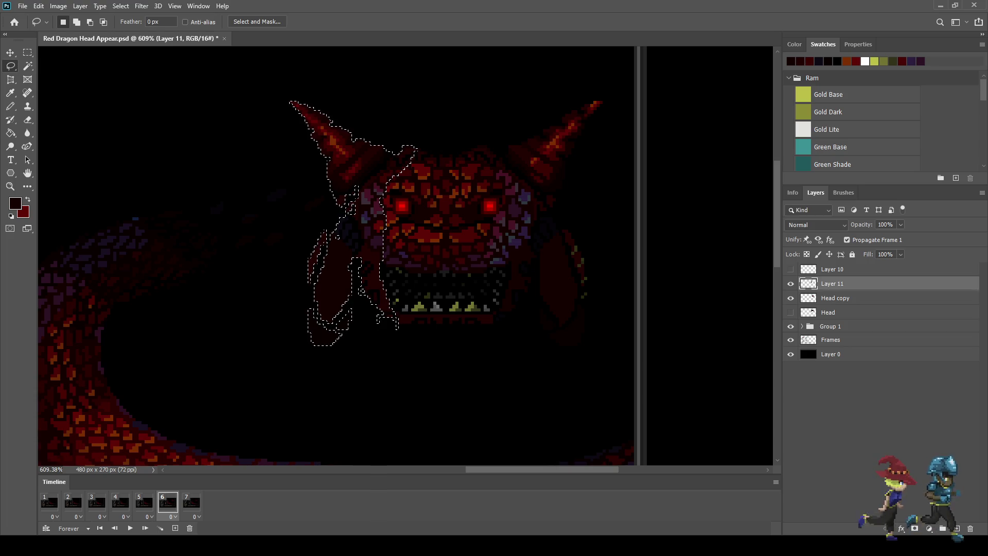
key("i")
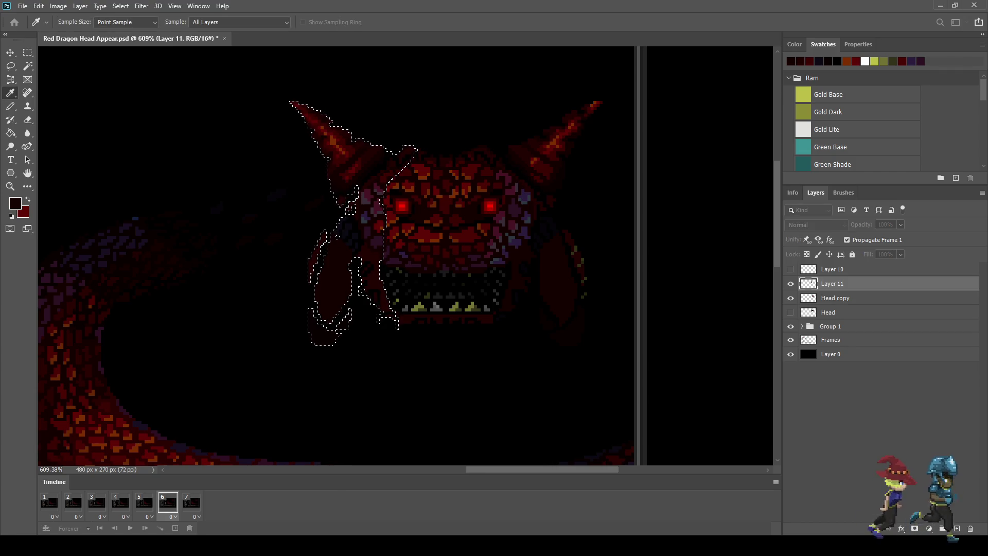
key("g")
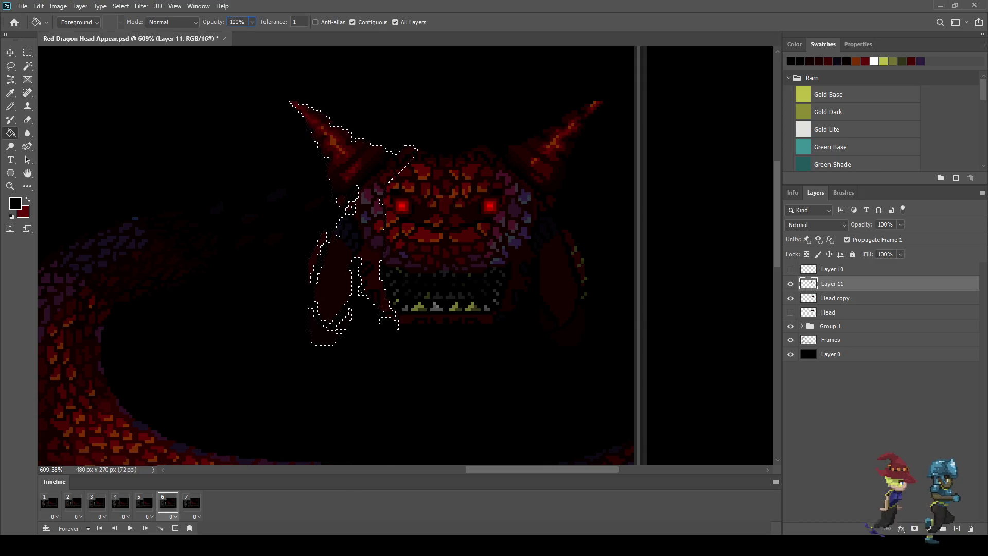
left_click(230, 22)
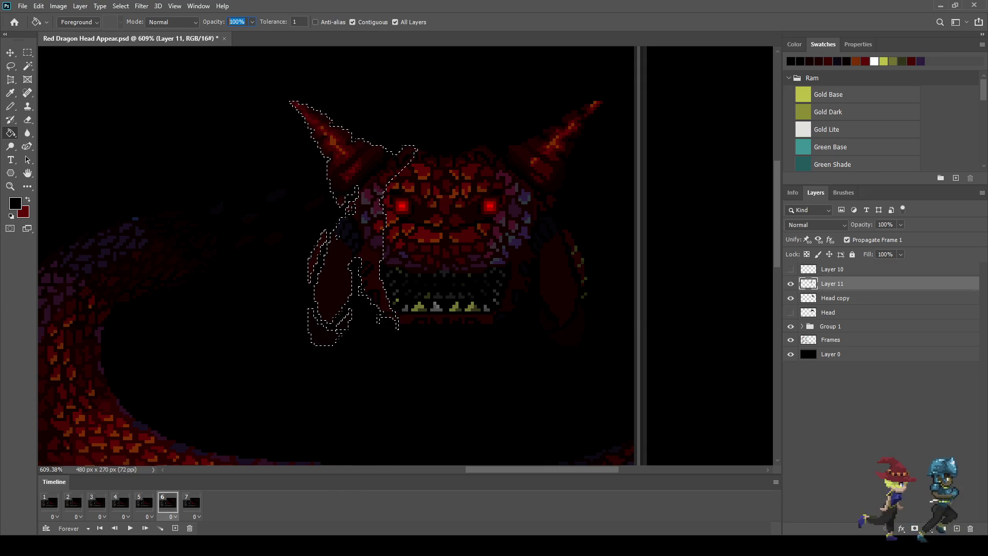
type("50")
key("Return")
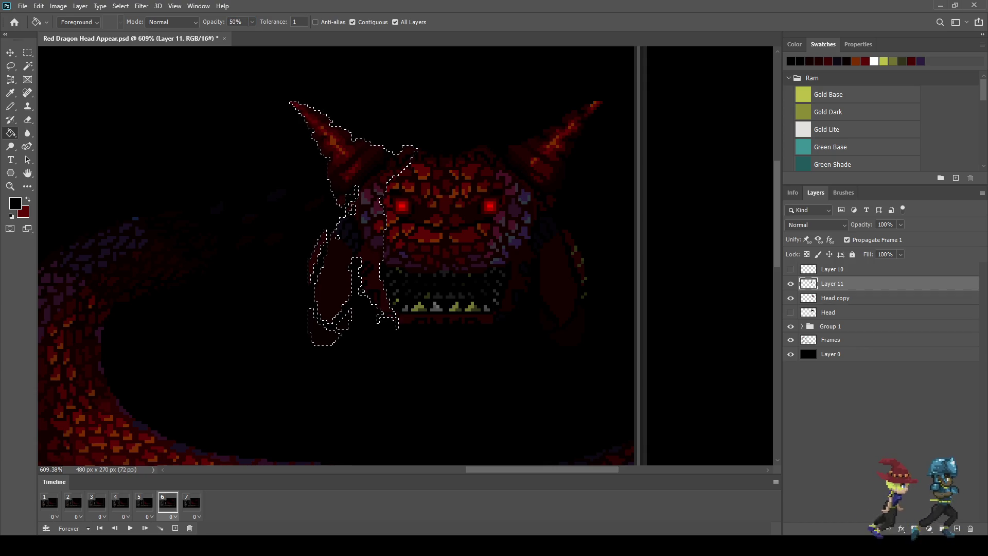
Fill the horn at tolerance 255 with Contiguous off on the current layer, then deselect.
left_click(297, 22)
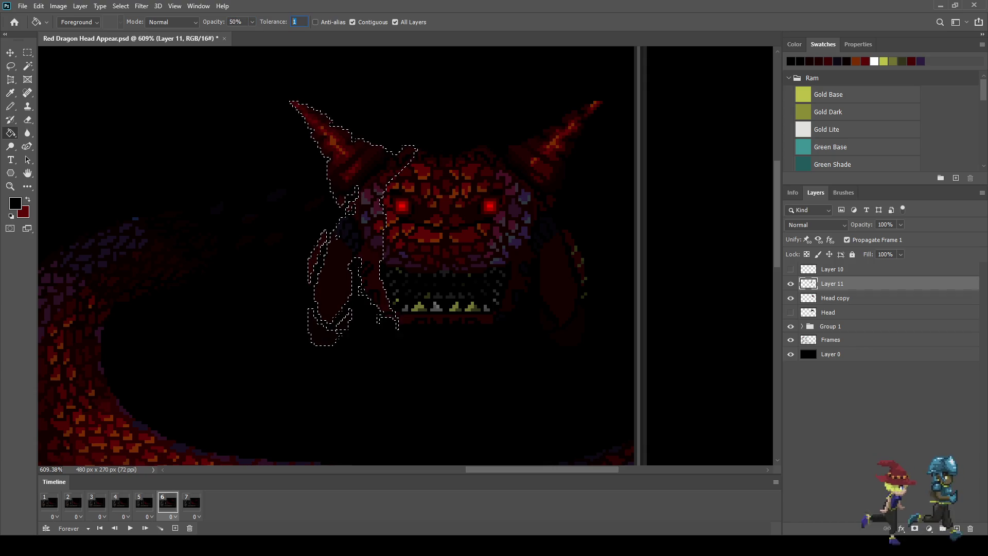
type("255")
left_click(353, 23)
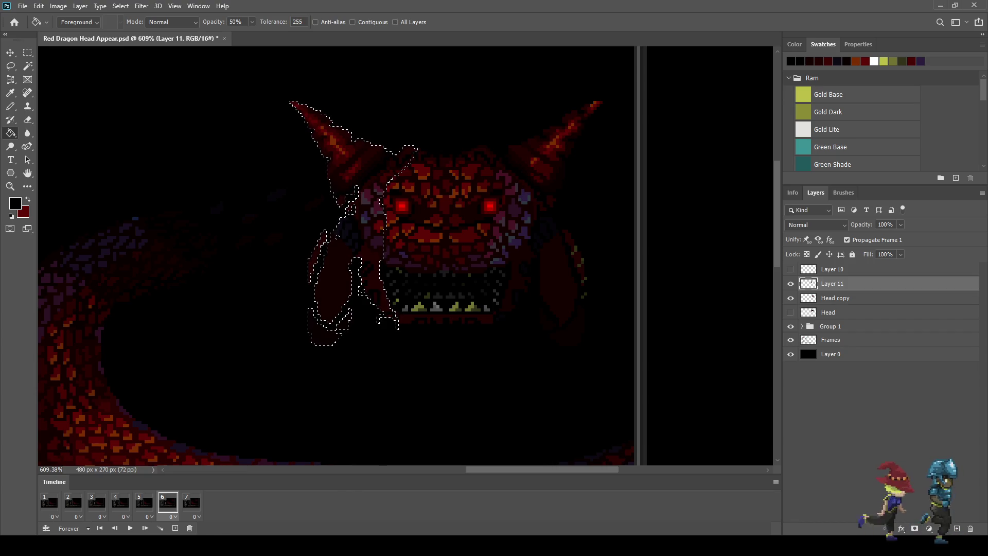
left_click(396, 23)
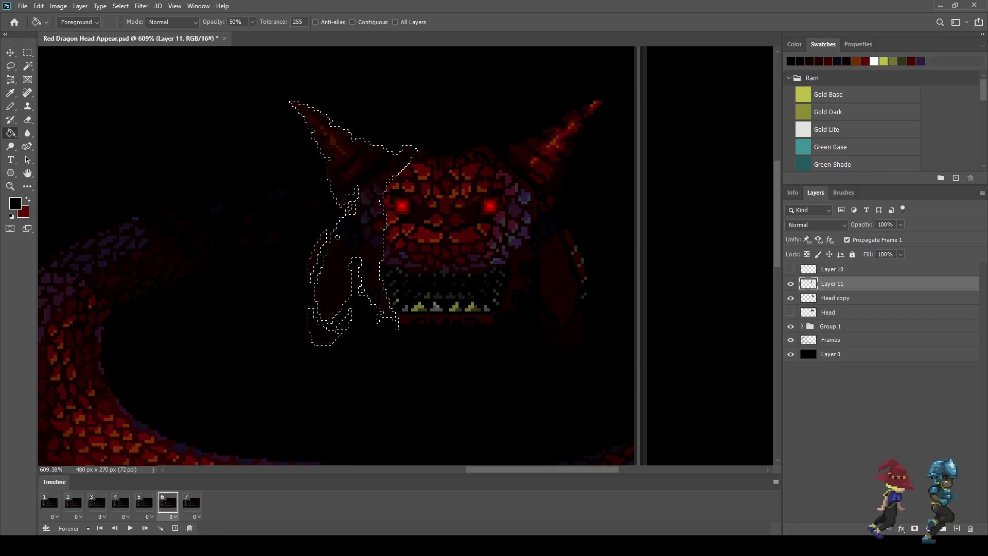
key("ctrl+d")
scroll(453, 166, "down", 5)
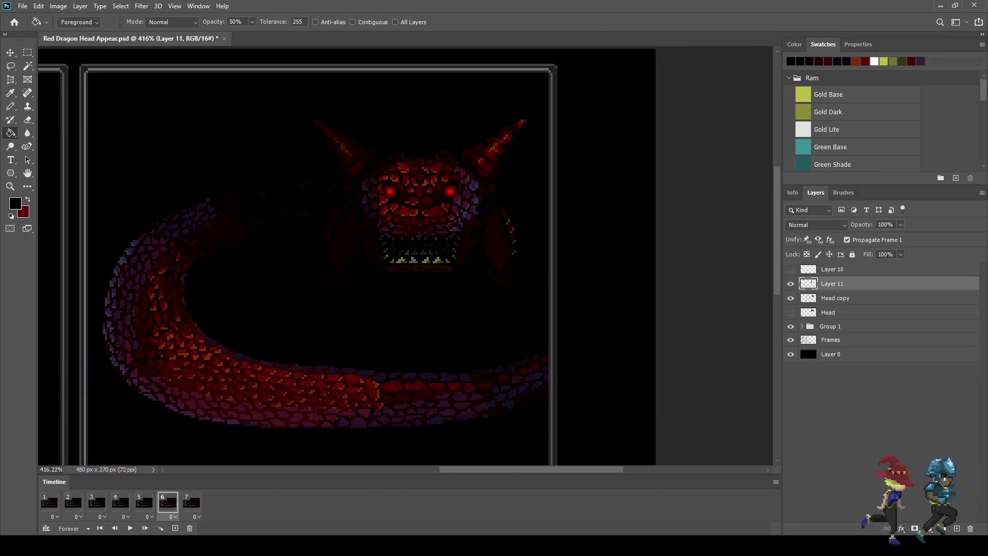
scroll(454, 166, "up", 3)
scroll(664, 108, "up", 2)
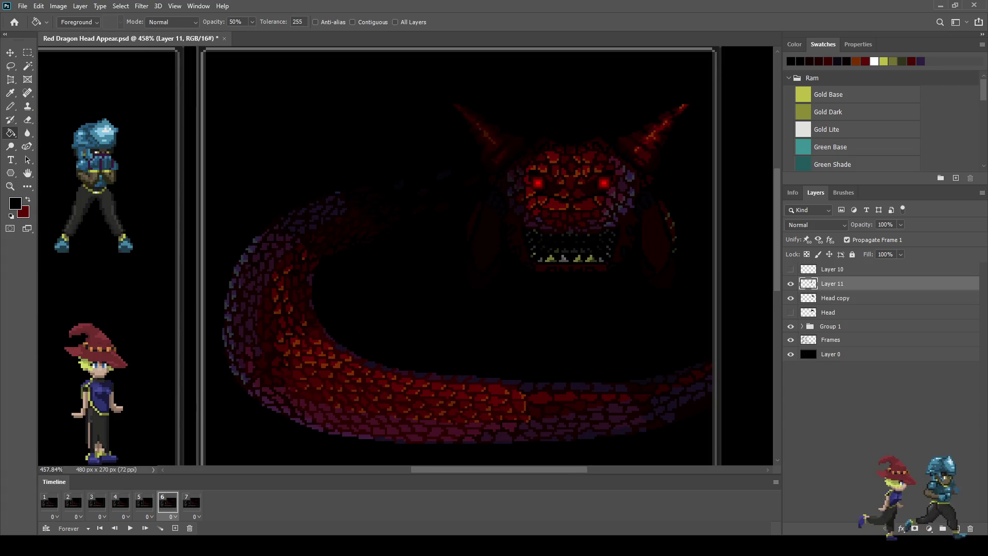
left_click(145, 502)
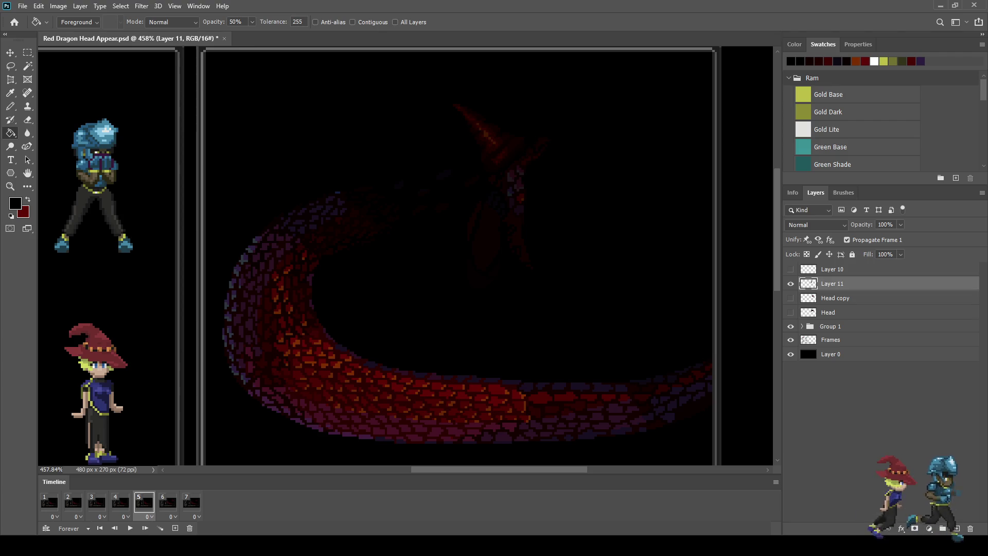
Hide Layer 11 on frame 1 and preview the animation playback.
left_click(49, 503)
key("ctrl+comma")
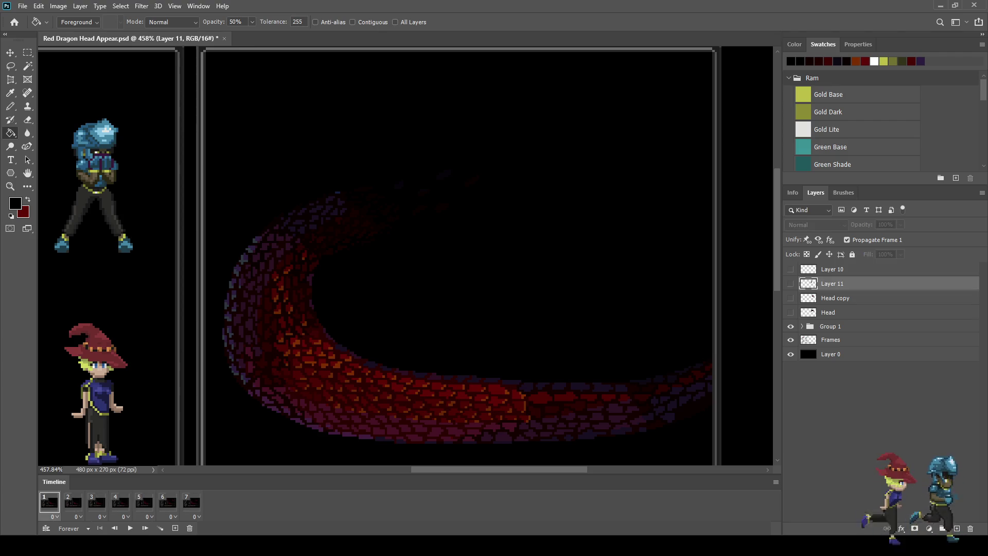
key("space")
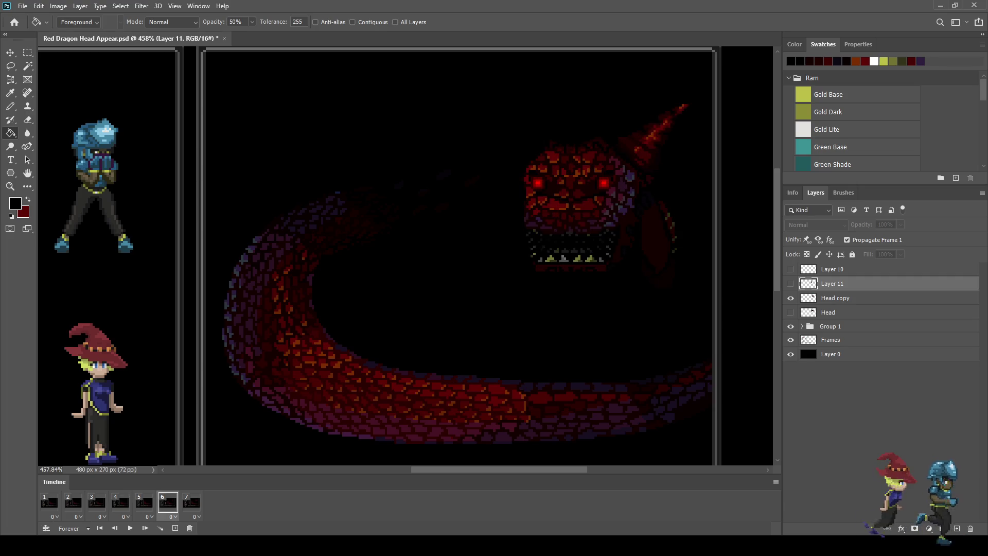
key("space")
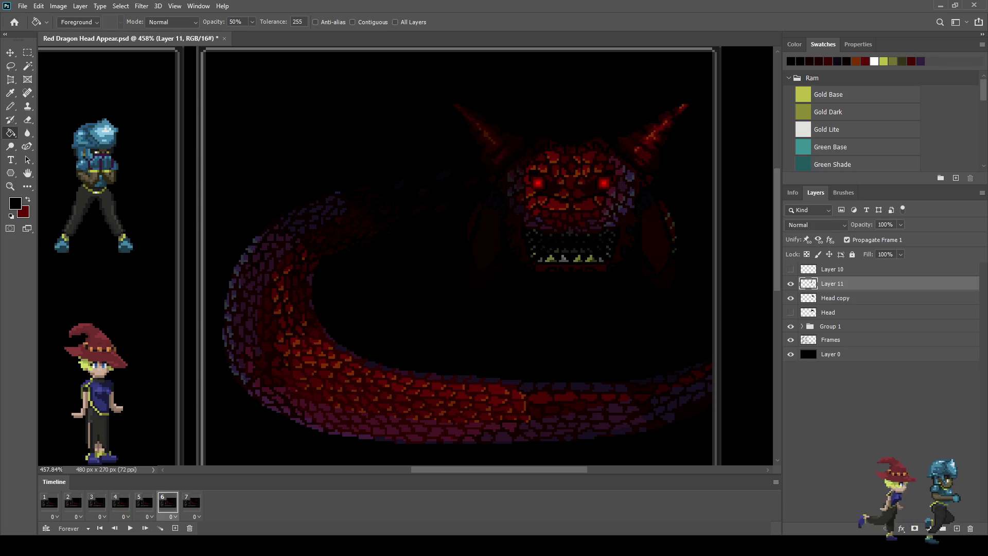
On frame 5, duplicate Layer 11 and Head copy, show the copies, and nudge them 2 px right.
left_click(144, 503)
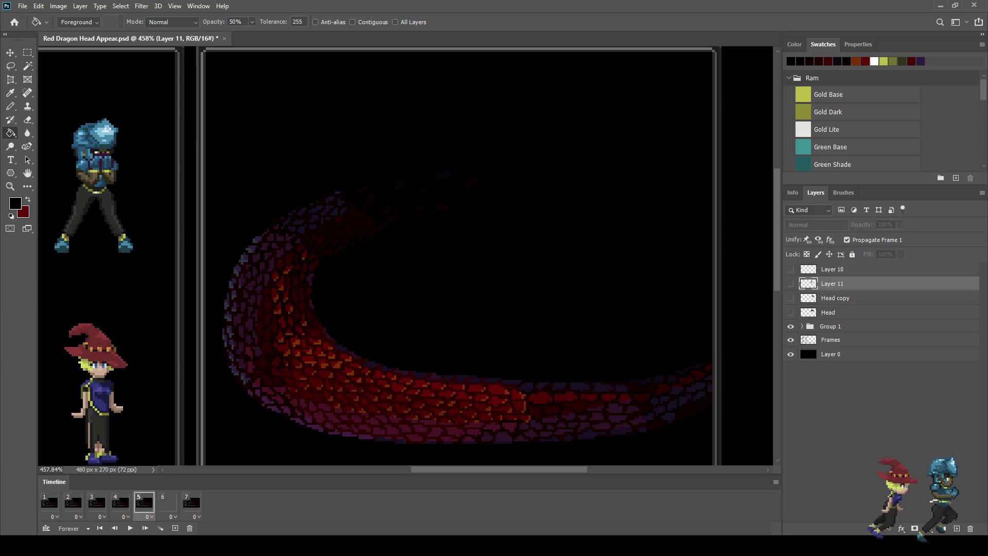
left_click(836, 298, "shift")
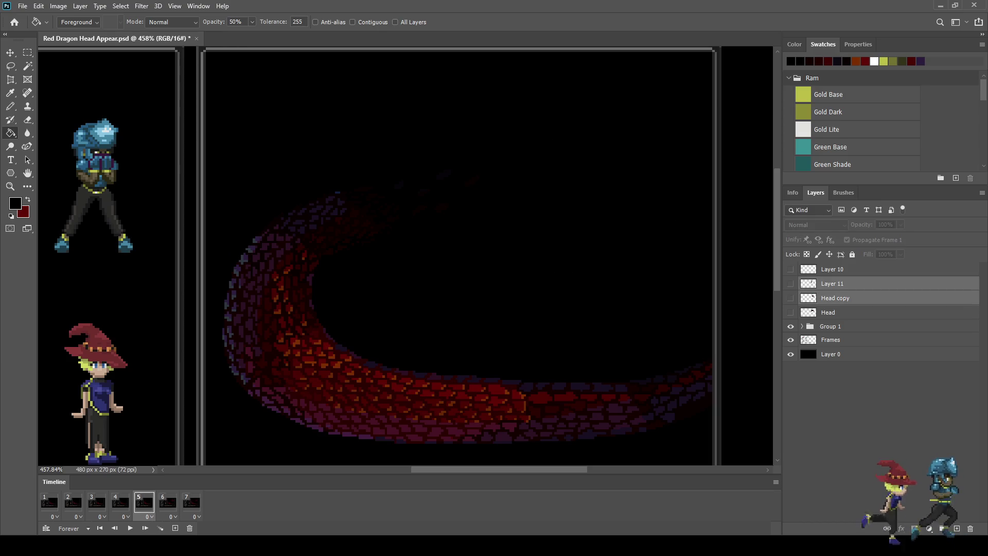
key("ctrl+j")
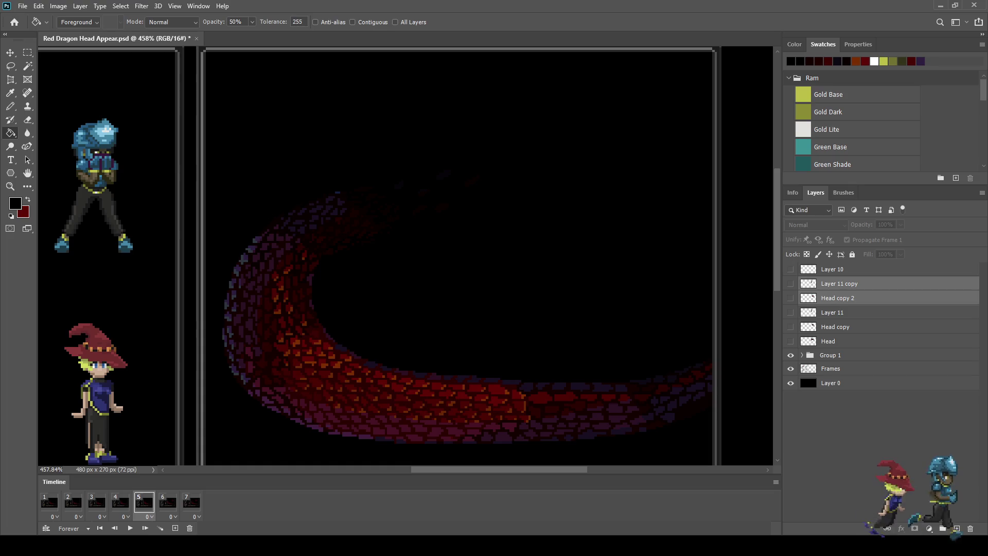
left_click(791, 284)
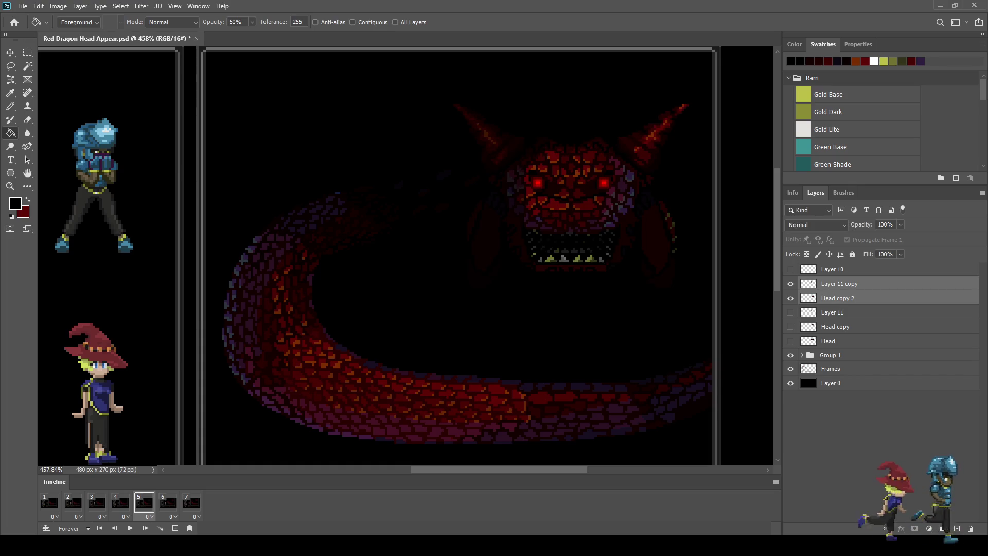
key("ctrl+t")
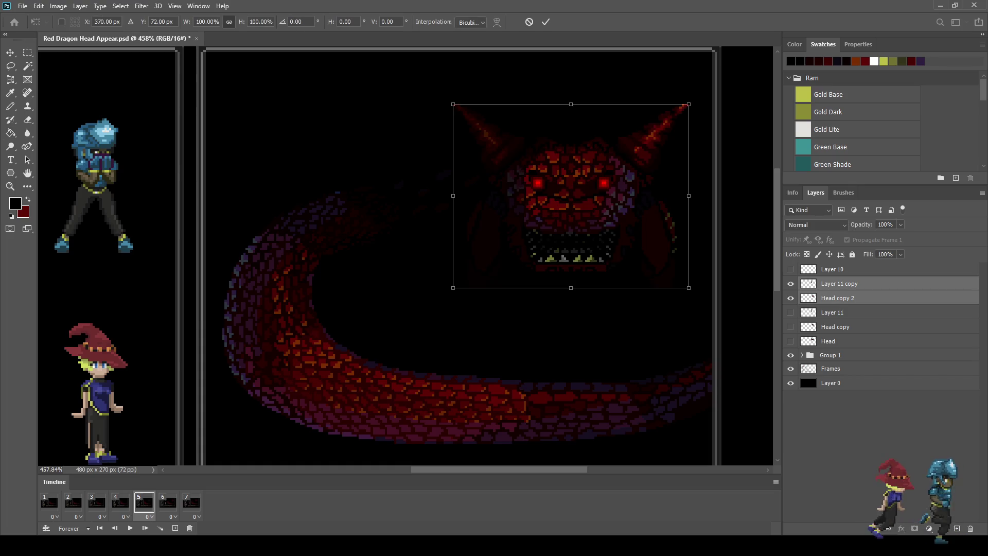
key("Right")
key("Right")
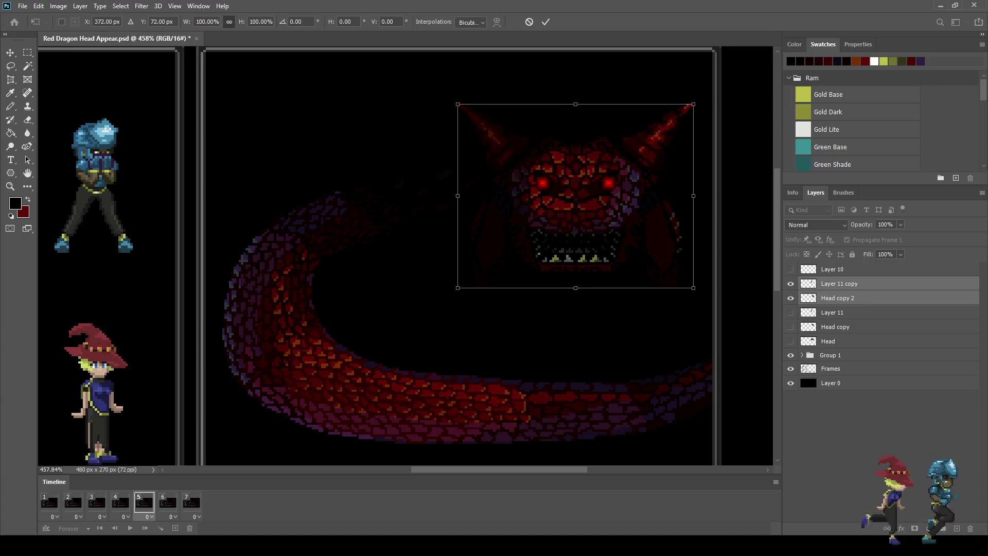
key("Return")
key("g")
left_click(840, 283)
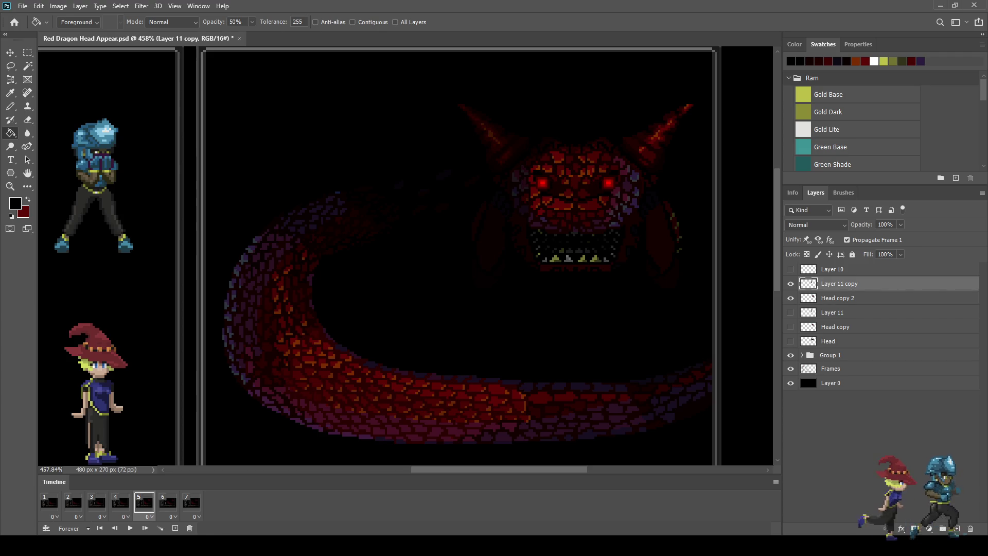
key("ctrl+shift+d")
Lasso the dragon's right horn and cheek and copy it onto a new layer, Layer 12.
scroll(592, 227, "up", 1, "alt")
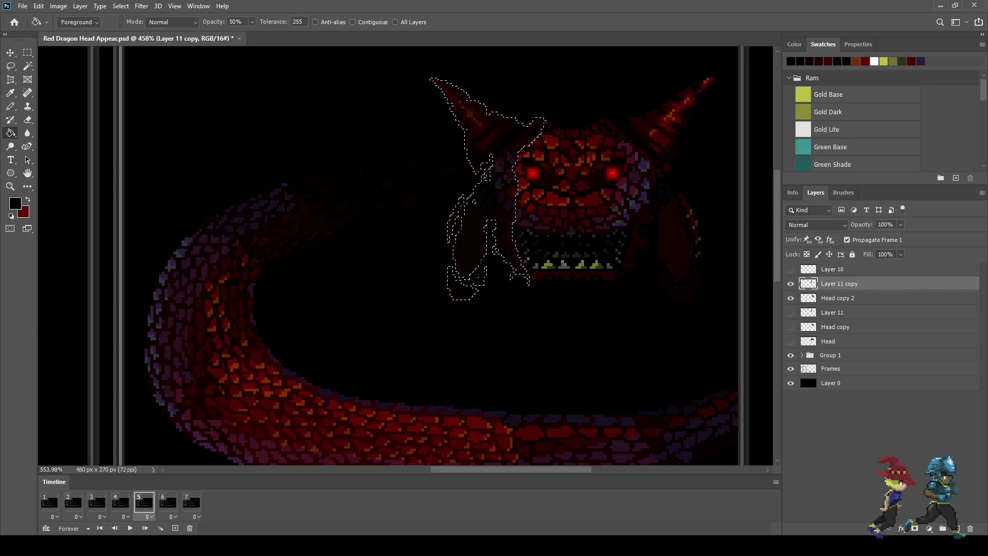
key("ctrl+d")
scroll(524, 251, "down", 2, "alt")
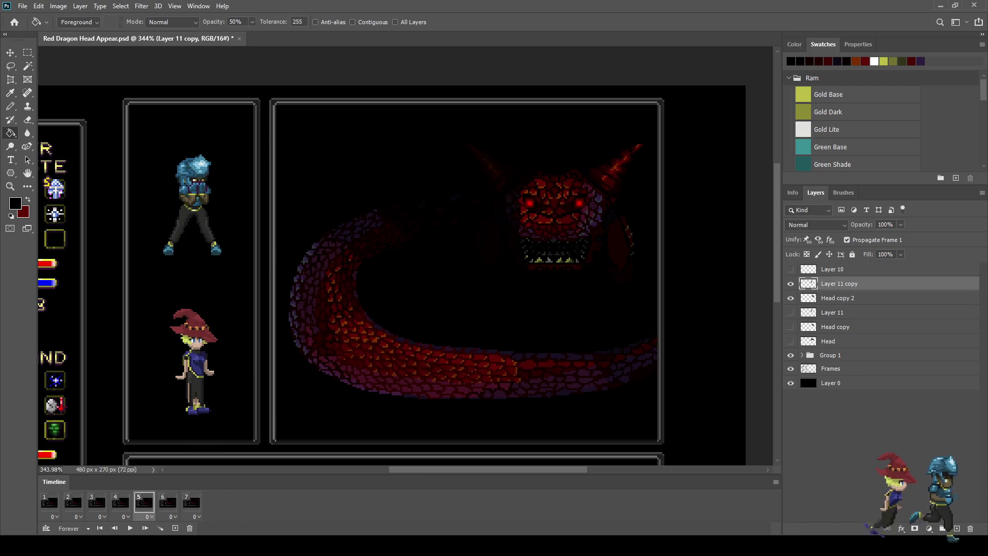
scroll(570, 168, "up", 3, "alt")
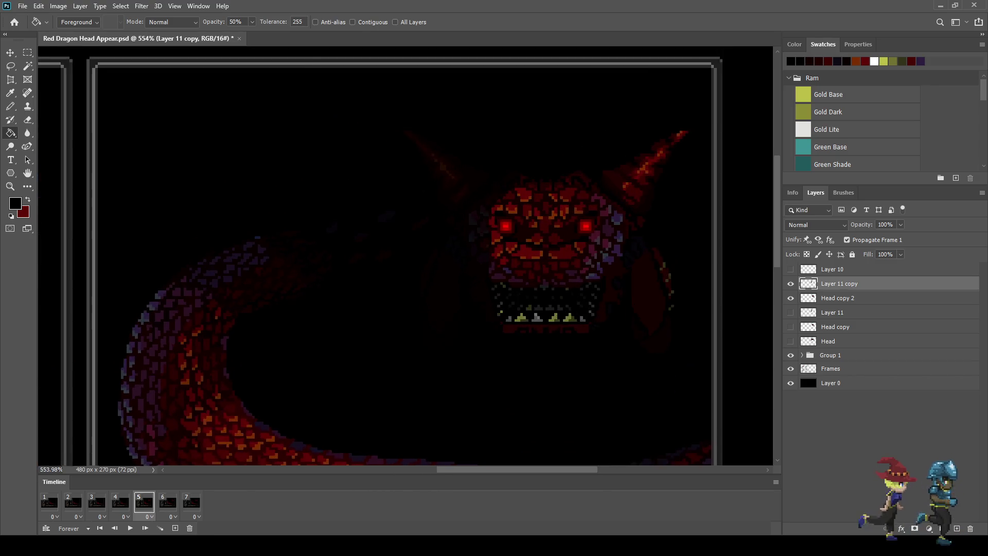
key("l")
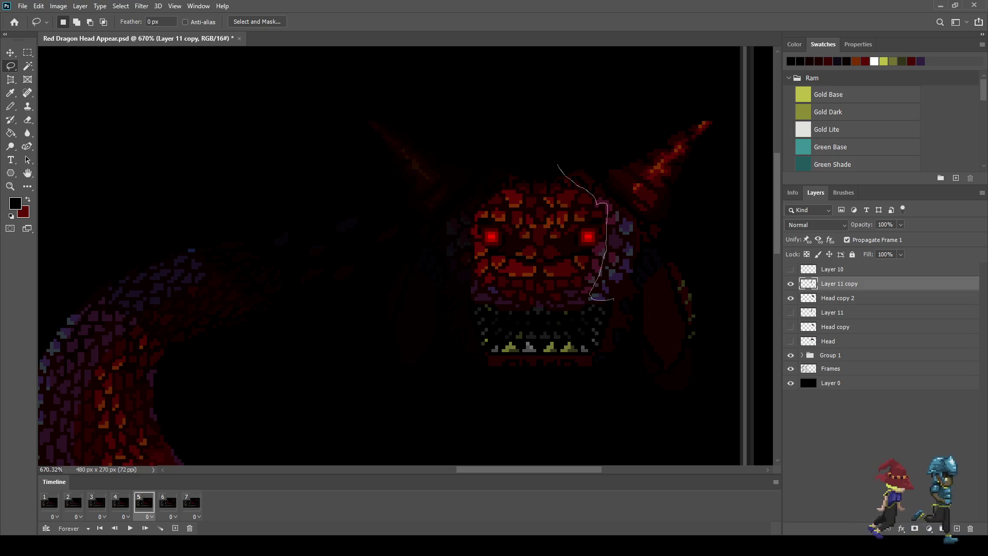
mouse_move(587, 351)
left_mouse_down()
mouse_move(610, 406)
mouse_move(772, 340)
mouse_move(720, 82)
mouse_move(552, 129)
mouse_move(556, 163)
left_mouse_up()
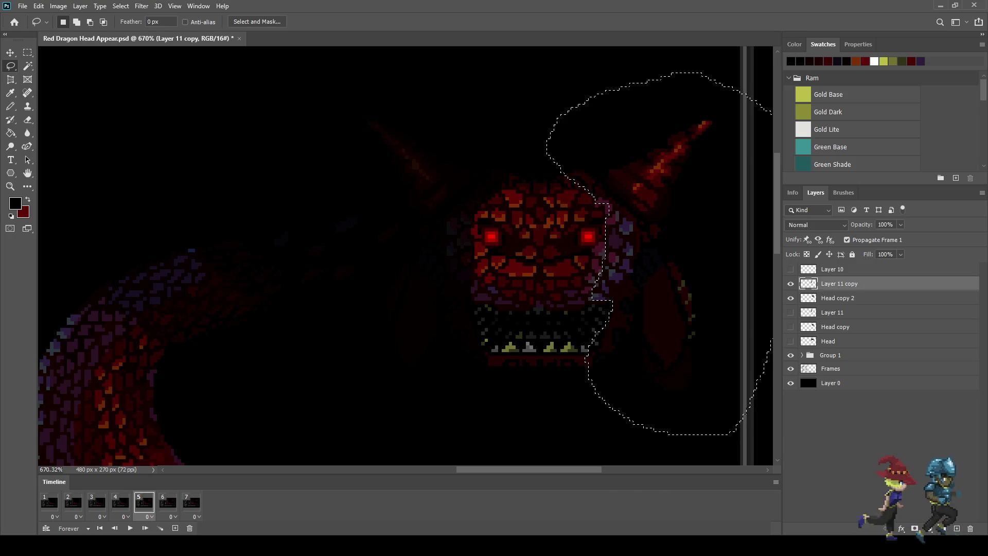
key("ctrl+j")
key("ctrl+d")
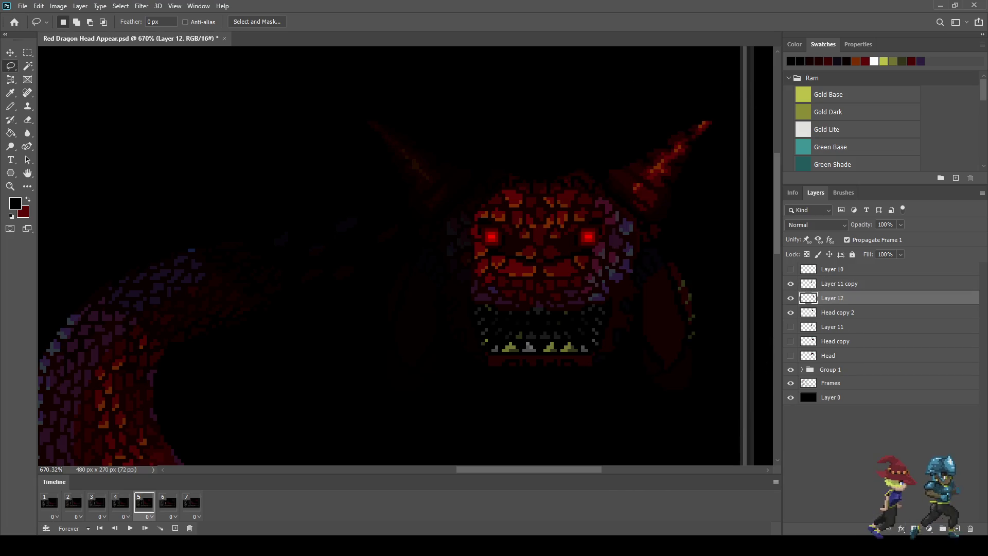
Hide Layer 12 on frame 1 and preview the head fading in.
left_click(49, 502)
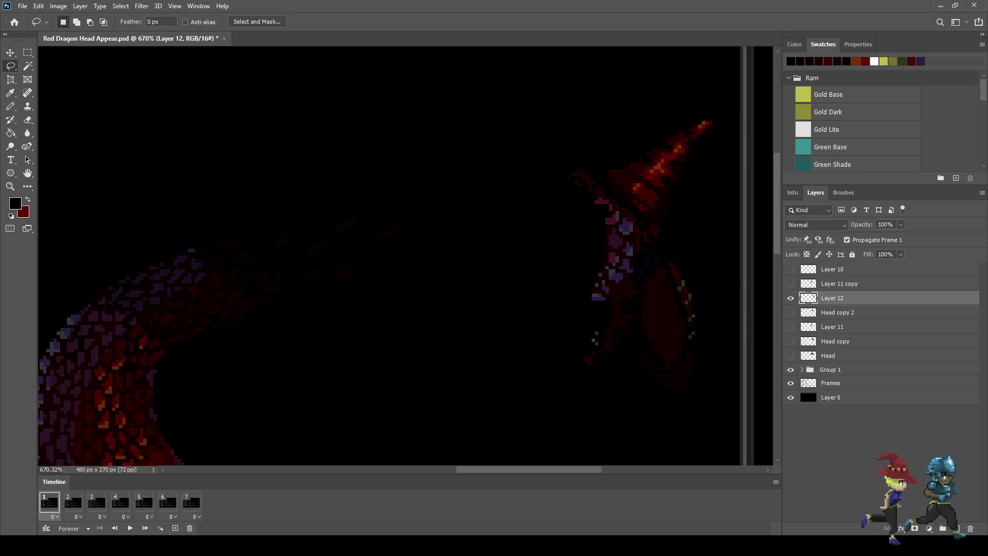
key("ctrl+comma")
key("space")
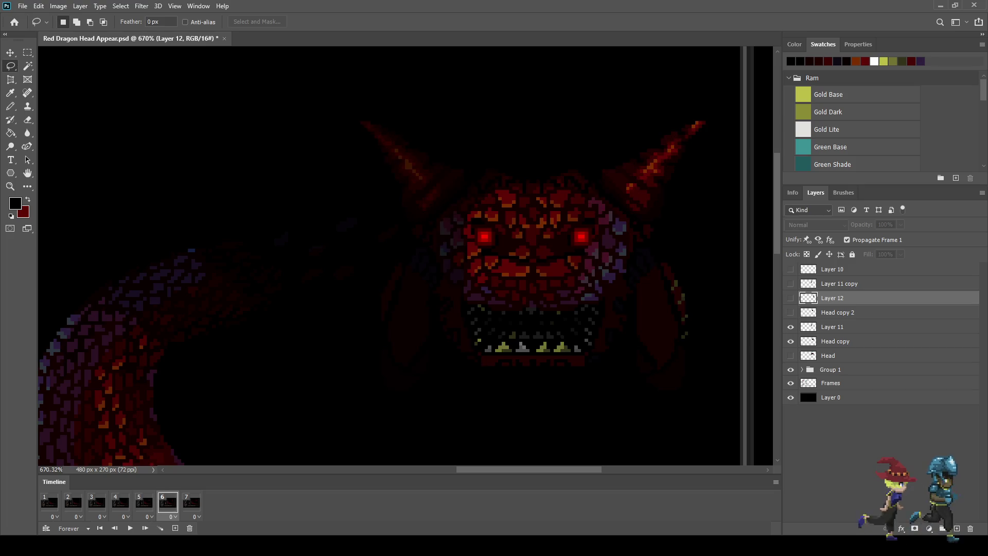
On frame 5, hide Layer 12 and copy the right horn and cheek into Layer 13.
left_click(144, 502)
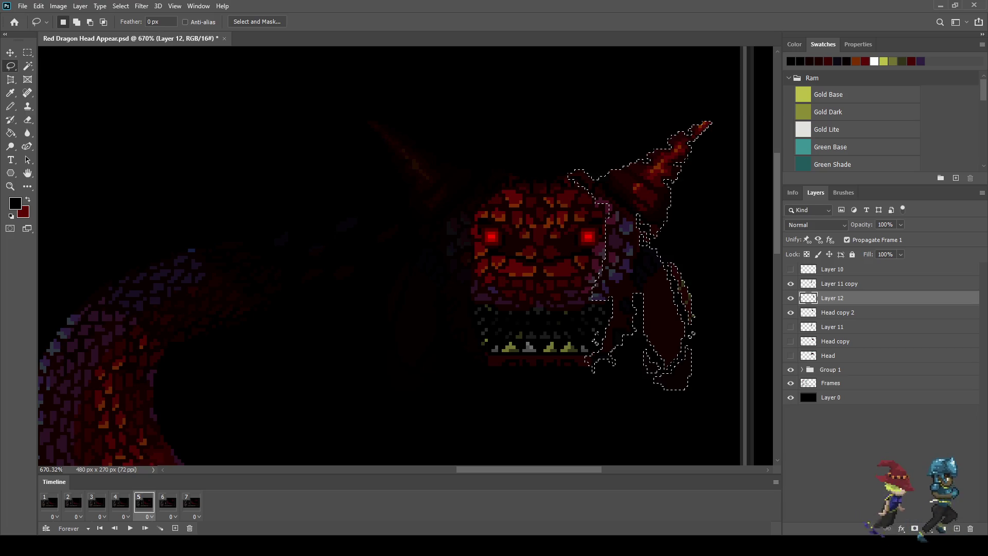
key("g")
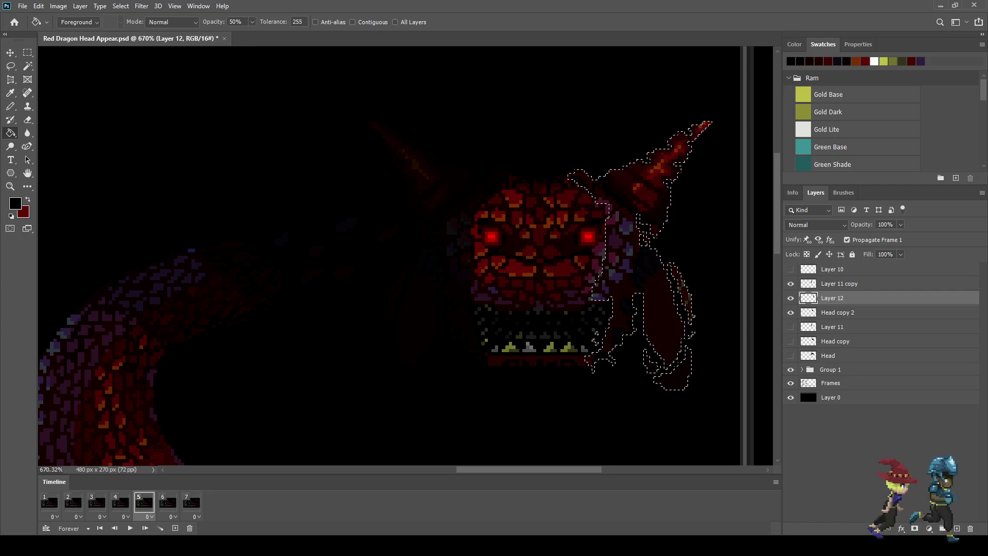
left_click(790, 298)
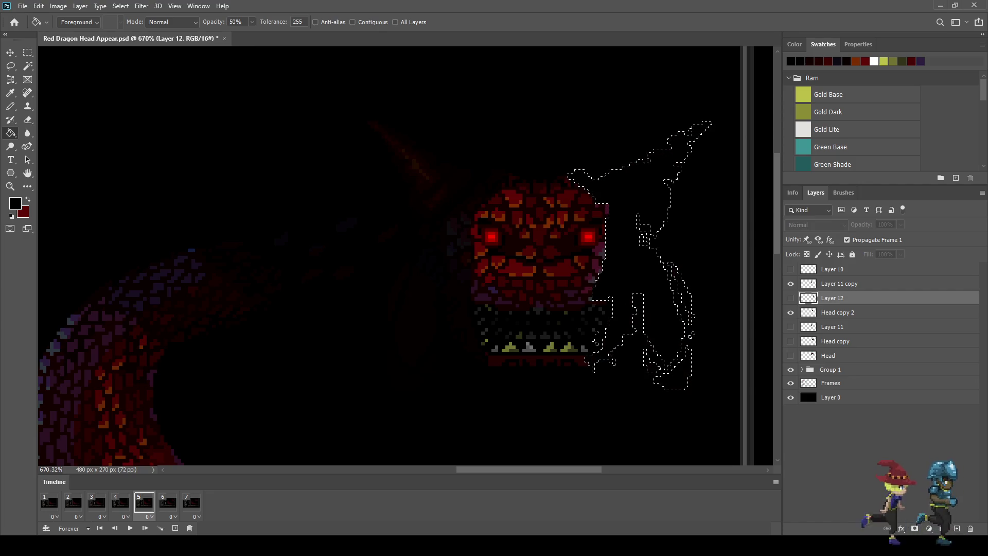
key("ctrl+j")
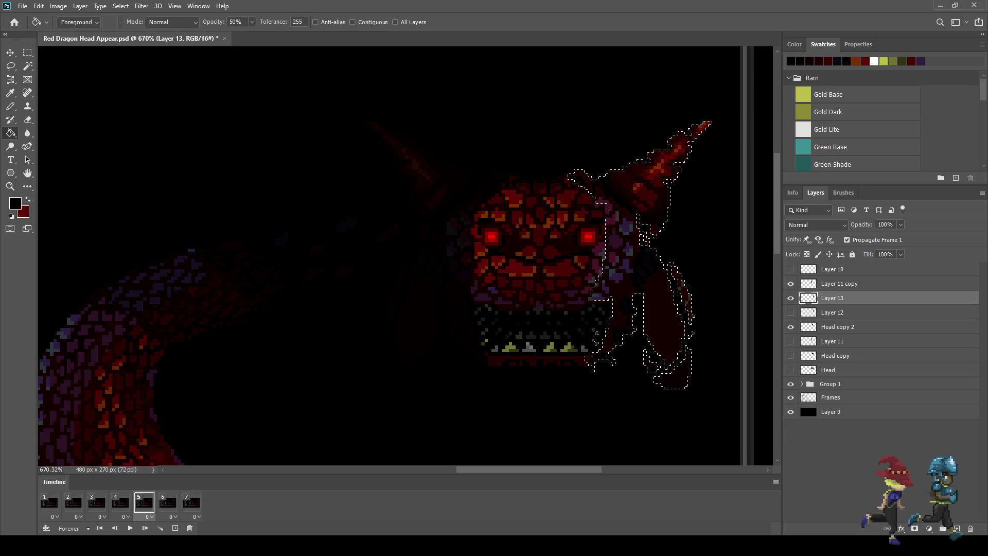
key("Delete")
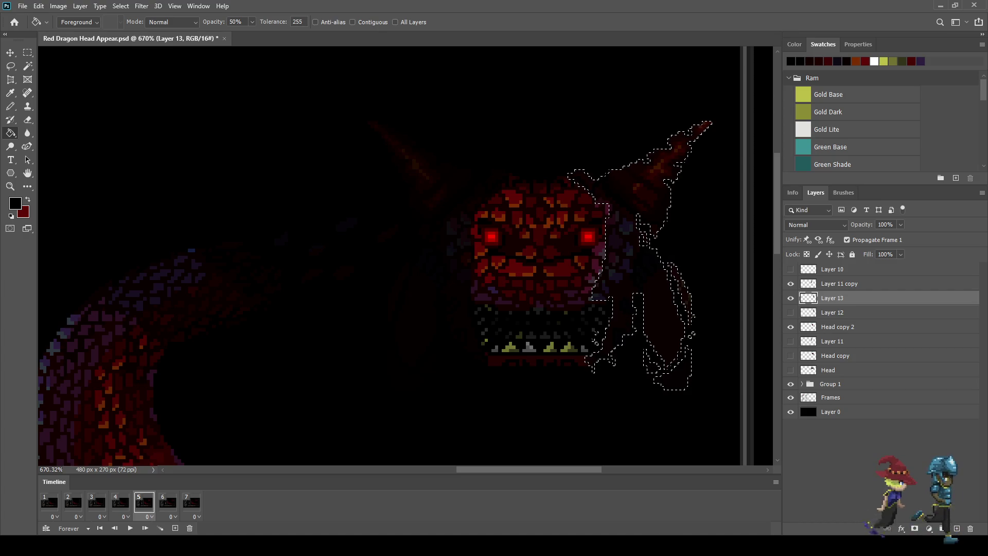
scroll(637, 206, "down", 2)
key("ctrl+d")
scroll(633, 237, "down", 1)
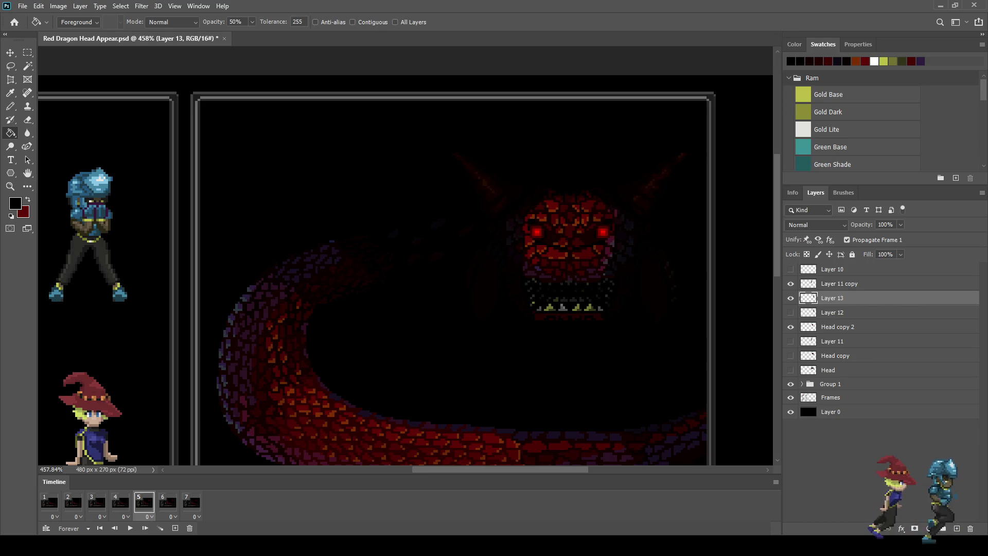
On frame 6, hide Layer 13 and shift Layer 12's horn and cheek 2 px left.
left_click(168, 503)
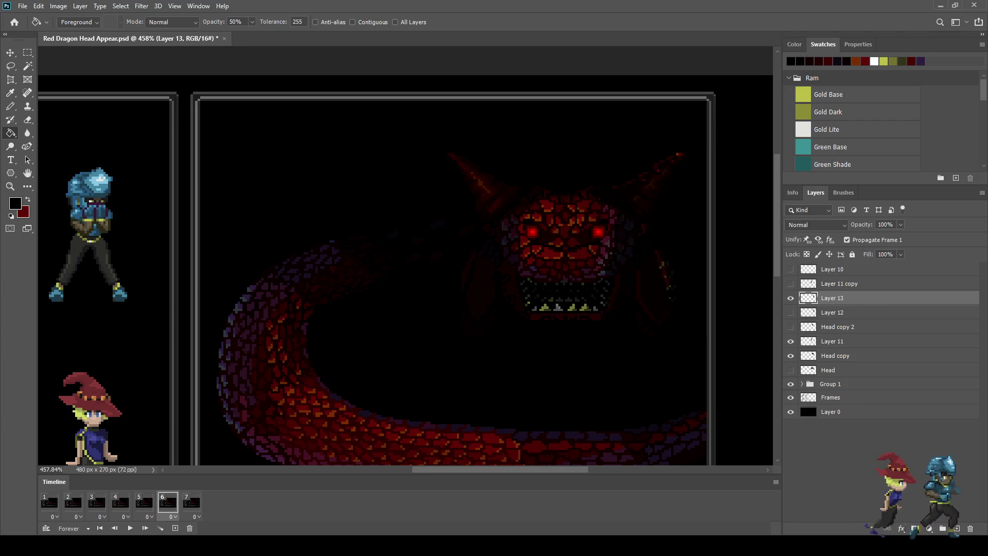
scroll(702, 237, "up", 2)
left_click(790, 298)
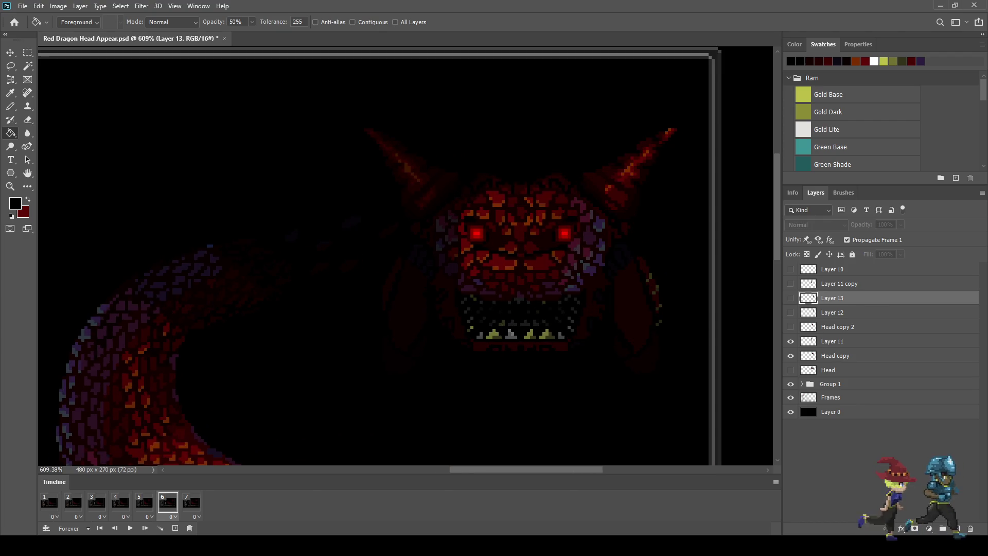
left_click(791, 312)
left_click(832, 313)
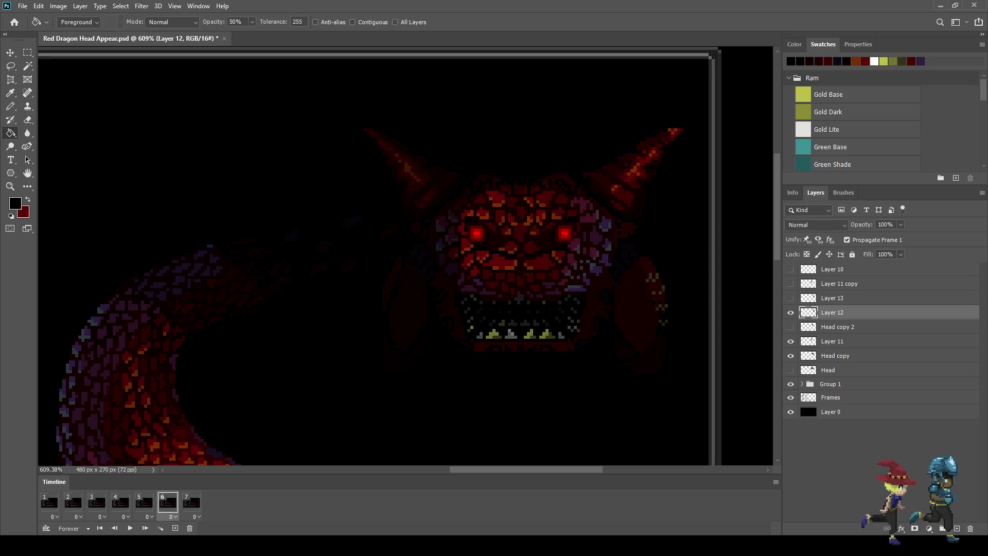
key("ctrl+t")
key("Left")
key("Return")
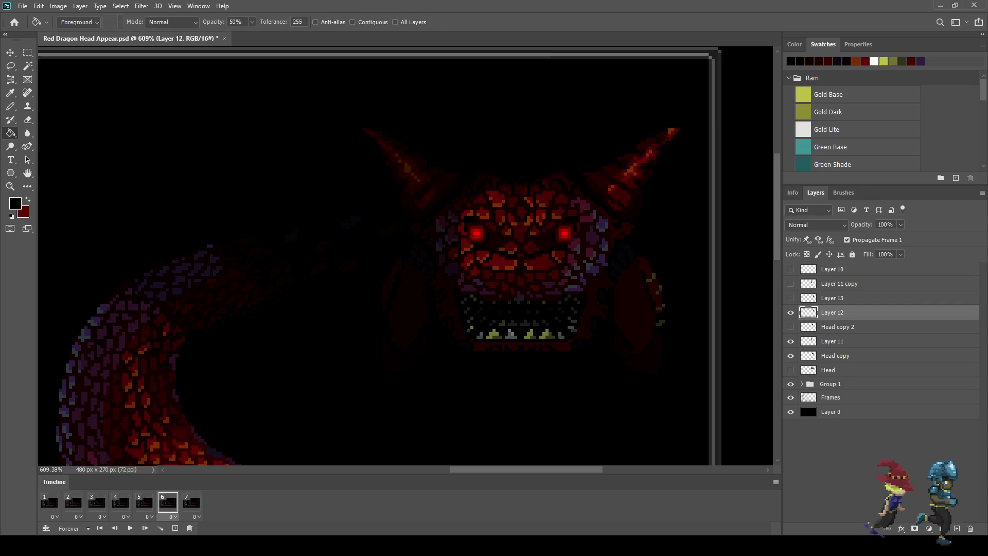
key("ctrl+t")
key("Left")
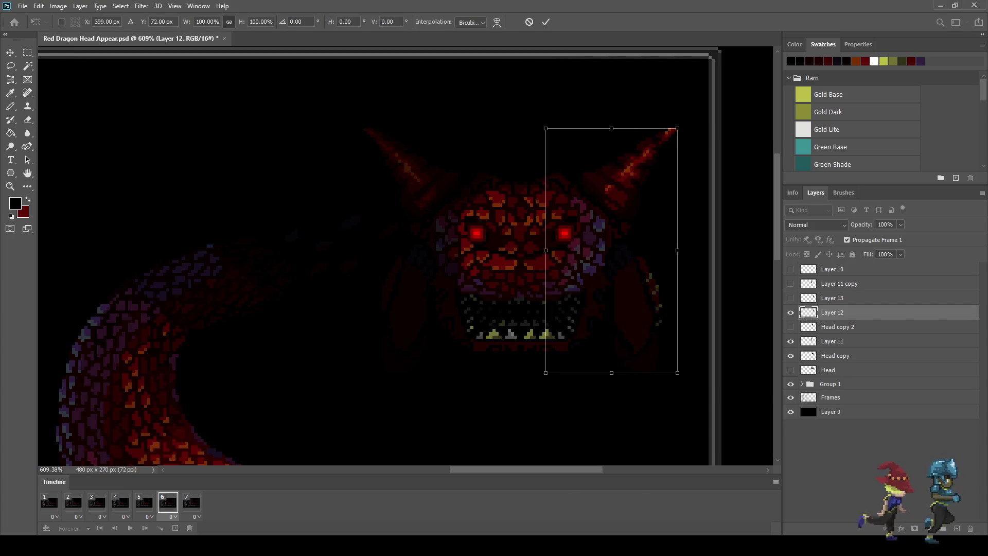
key("Return")
Hide the original Layer 12 and show a duplicate, Layer 12 copy, in its place.
key("ctrl+comma")
key("ctrl+j")
key("ctrl+comma")
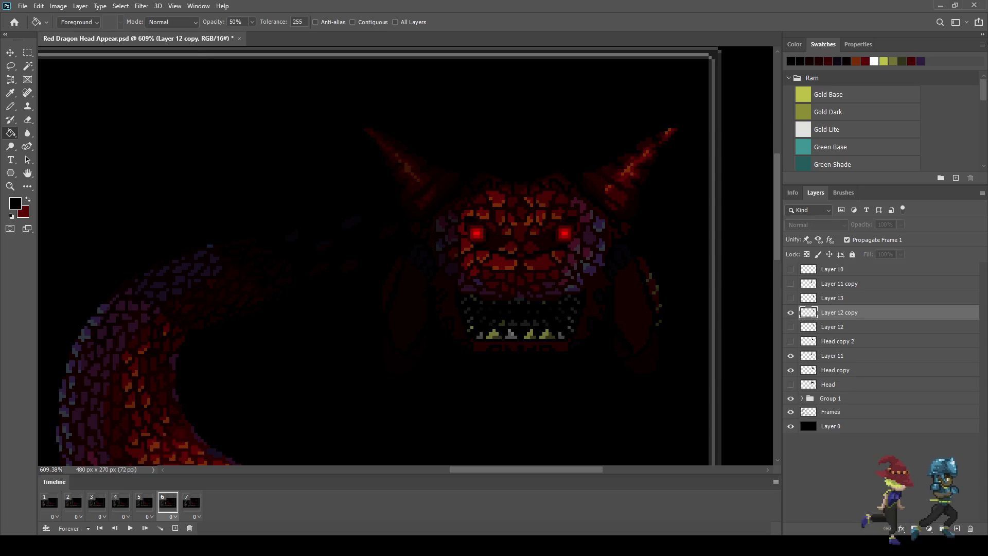
key("ctrl+shift+d")
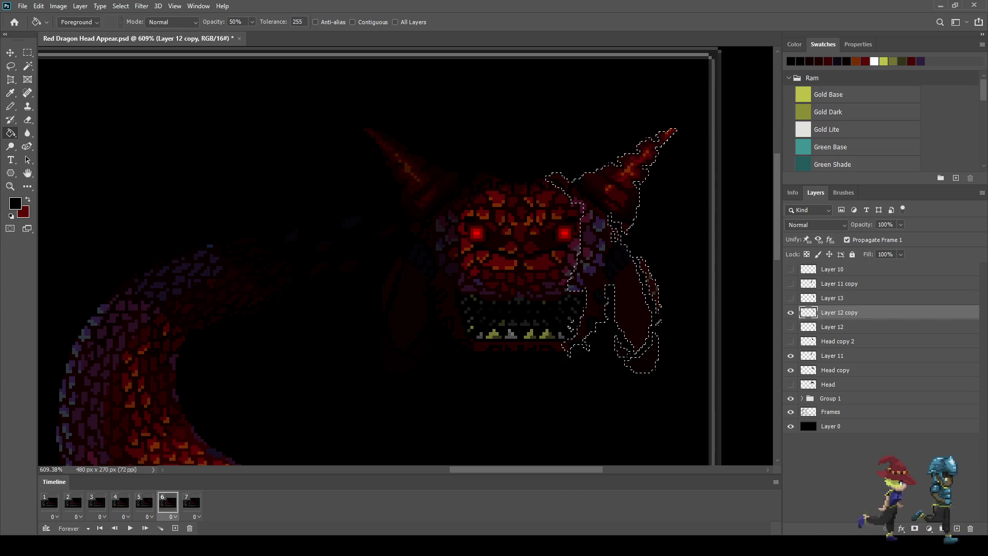
key("ctrl+d")
scroll(621, 255, "down", 2)
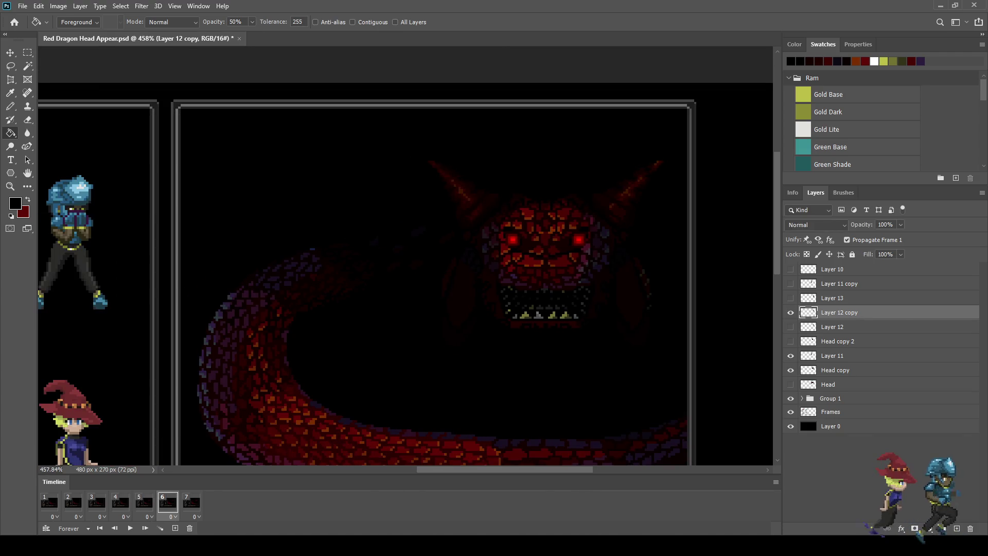
Step through the animation frames and hide Layer 13 on the first frame.
key("Left")
key("Left")
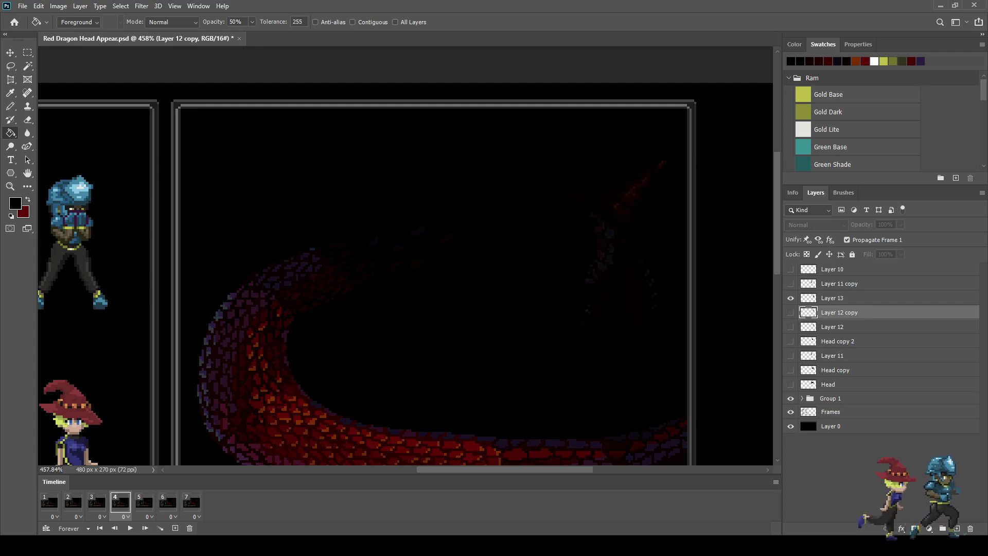
key("Left")
key("Left")
key("Left")
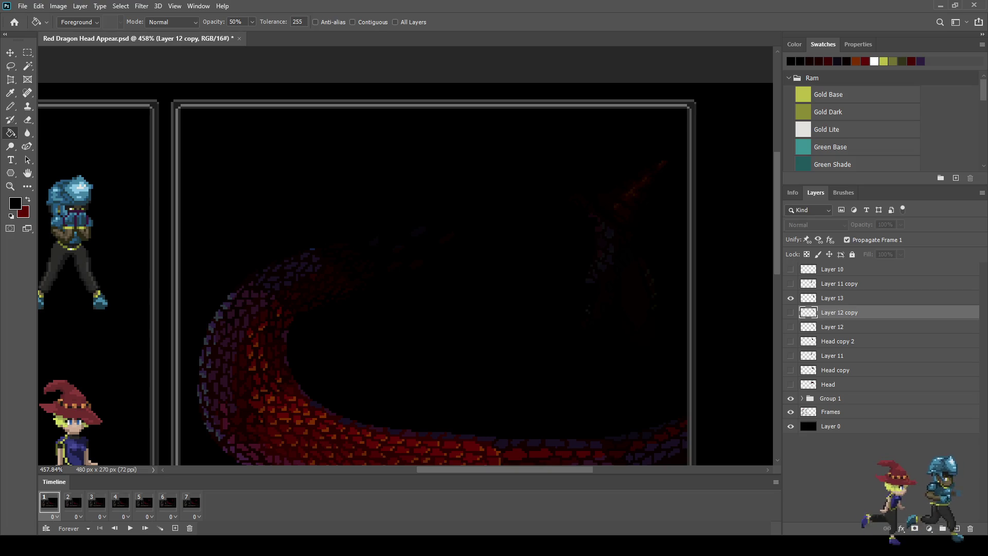
left_click(791, 298)
key("Right")
key("Right")
key("Right")
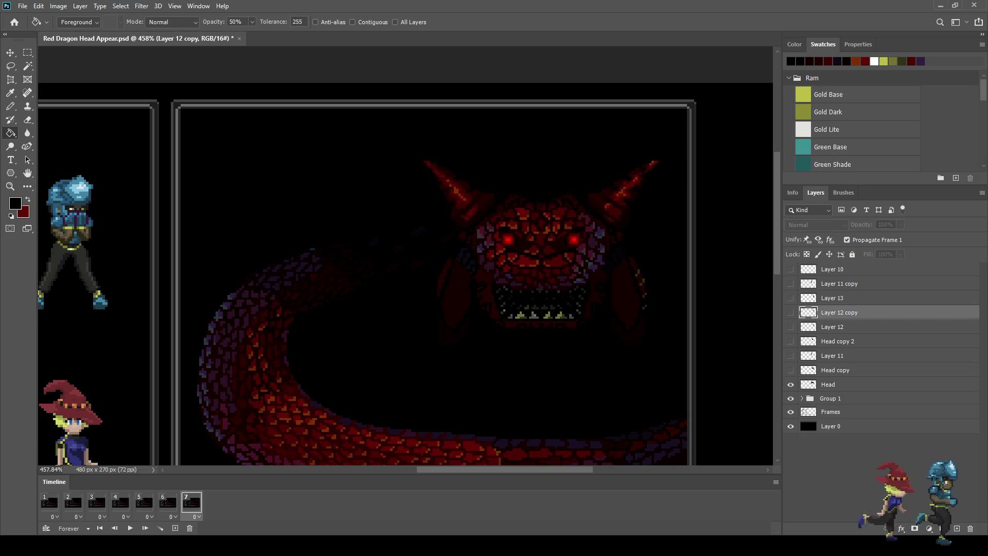
key("Right")
key("Right")
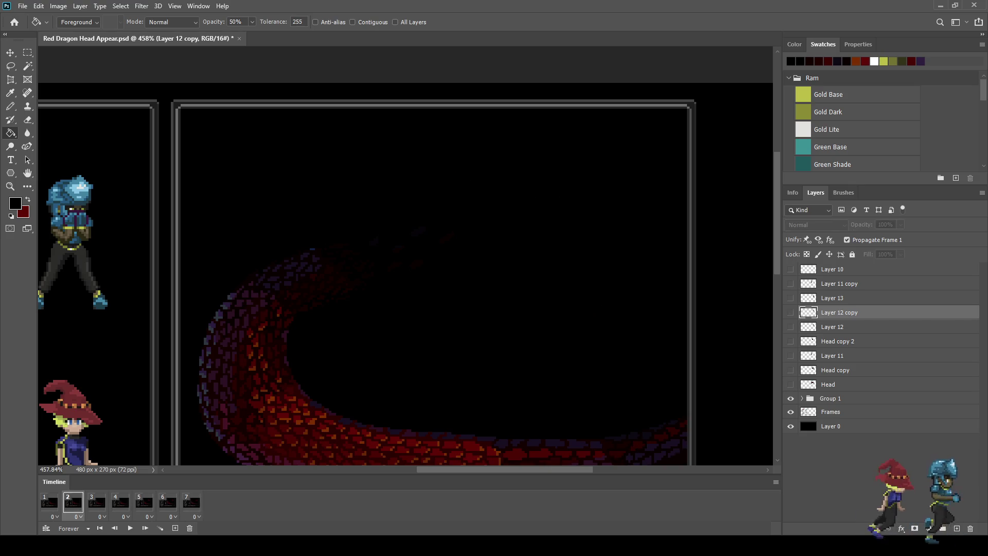
Delete frames 2–7, show Head, hide Head copy, and delete Layer 10 through Head copy.
key("ctrl+alt+z")
key("ctrl+alt+z")
key("ctrl+alt+z")
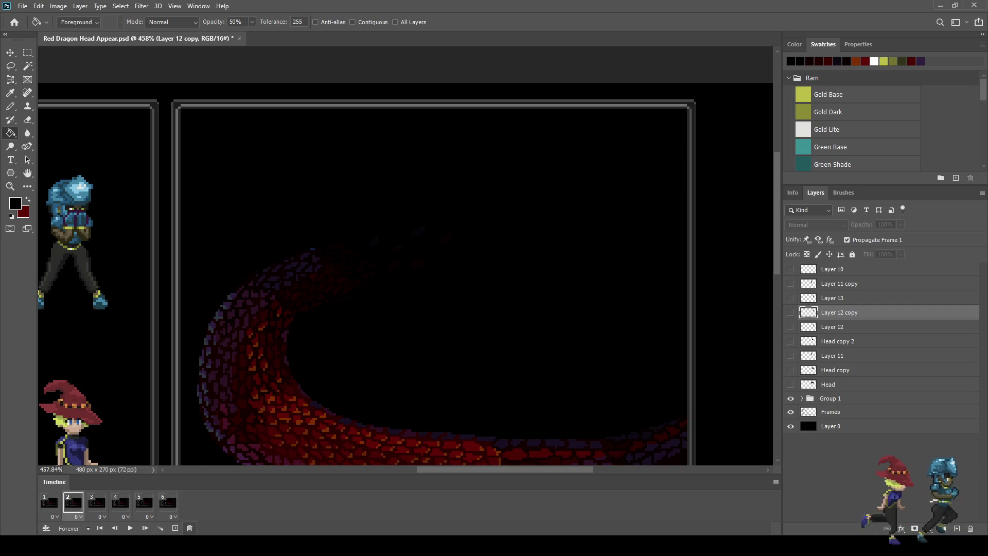
key("ctrl+alt+z")
key("ctrl+alt+z")
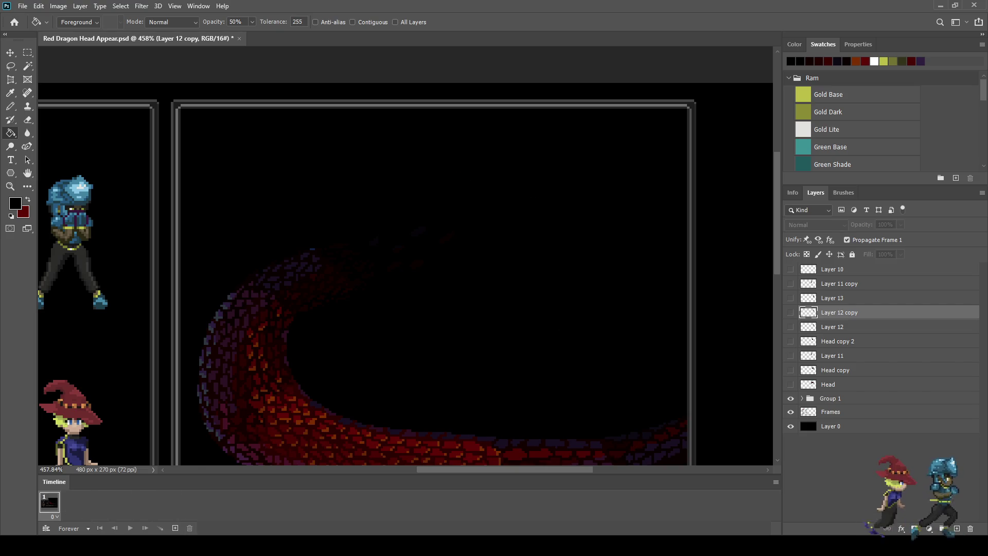
key("ctrl+alt+z")
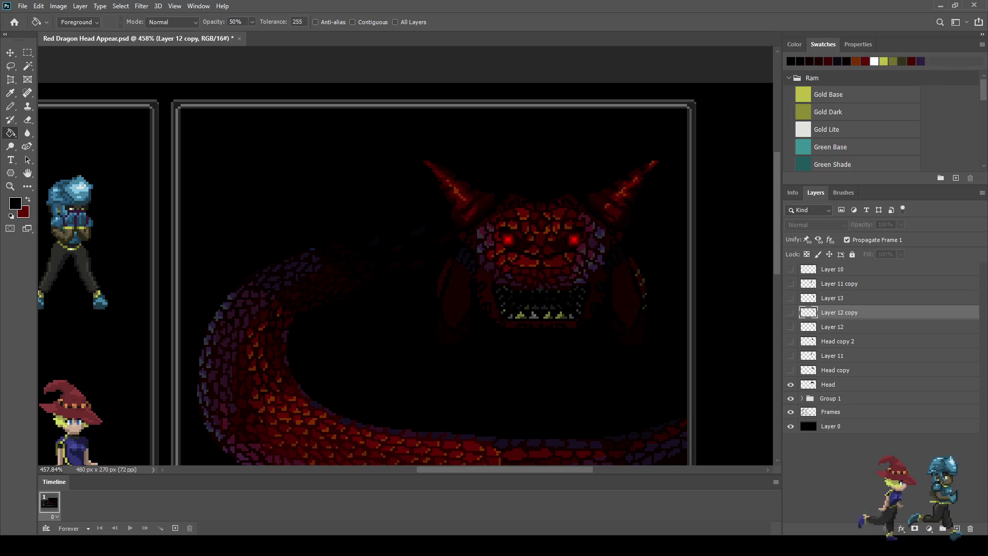
key("ctrl+alt+z")
key("shift+ctrl+z")
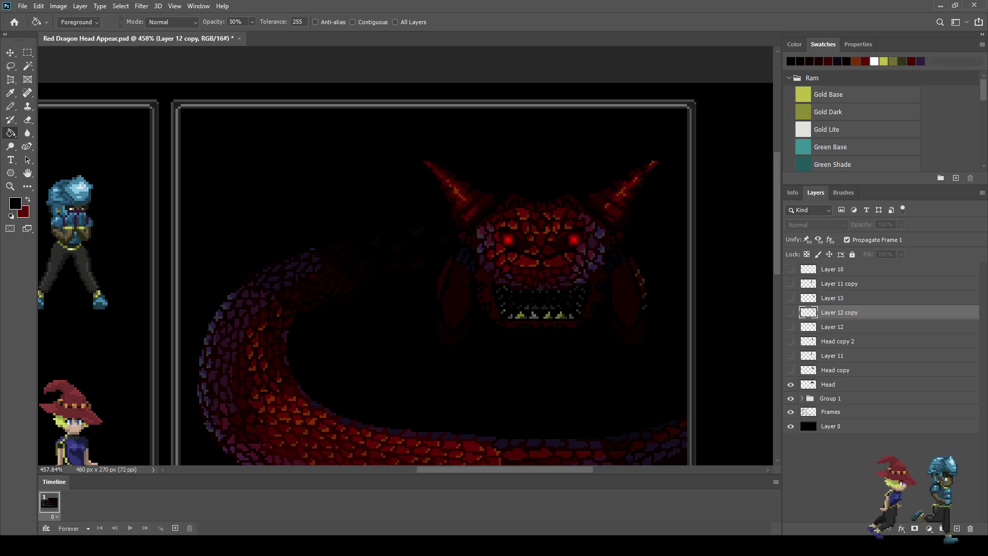
key("ctrl+alt+z")
key("ctrl+alt+z")
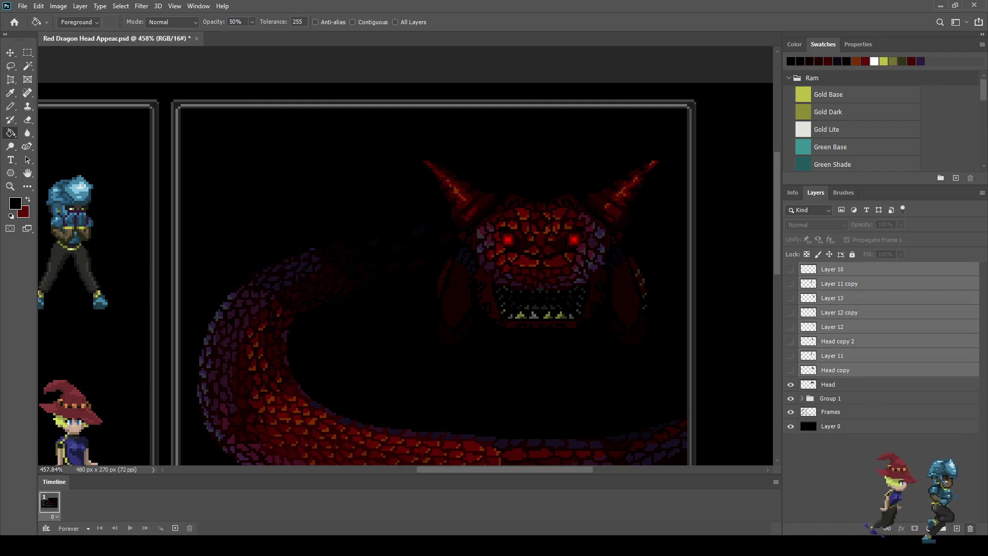
key("ctrl+alt+z")
scroll(541, 309, "down", 3)
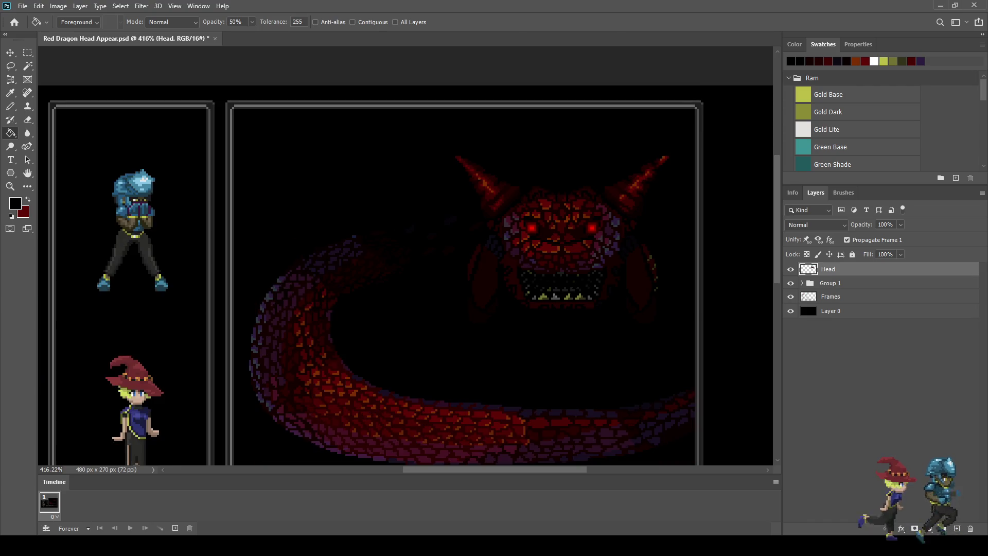
Restore the previous lasso selection and trim its edge beside the left eye and at its corner.
scroll(540, 309, "up", 4)
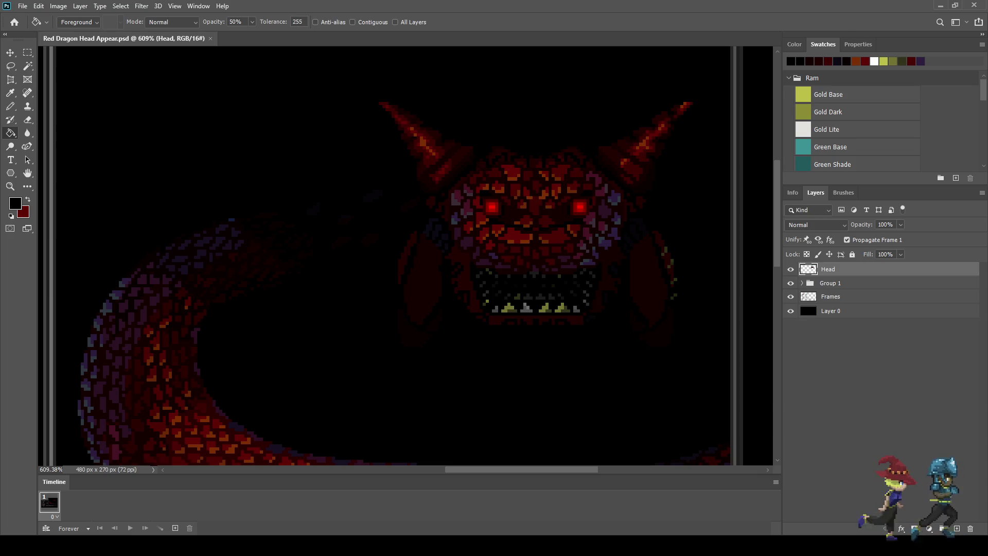
key("l")
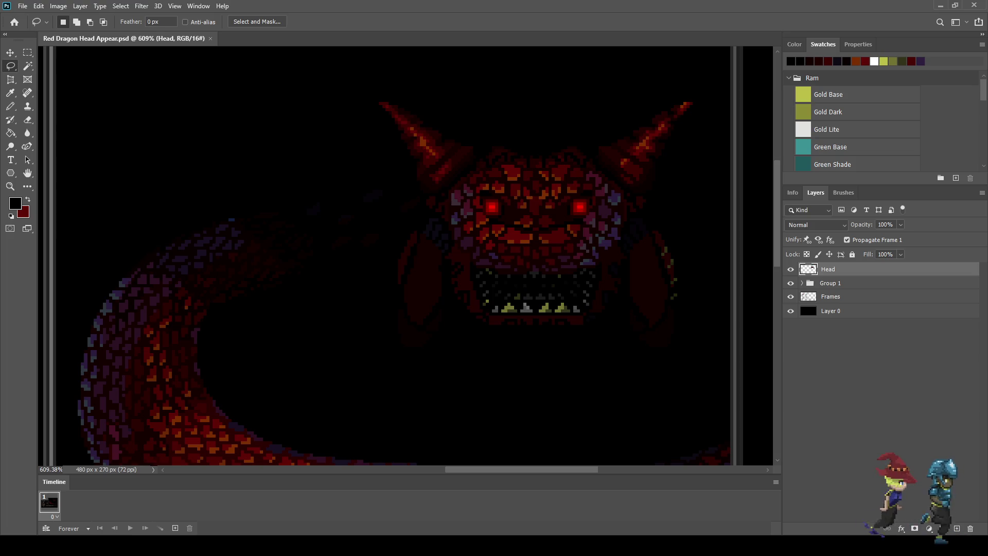
key("ctrl+z")
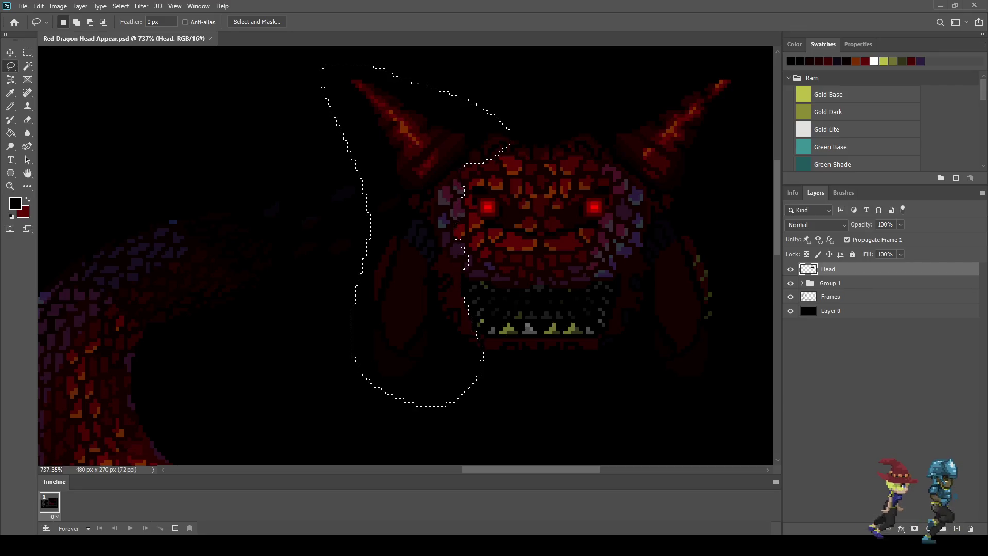
scroll(471, 169, "up", 6)
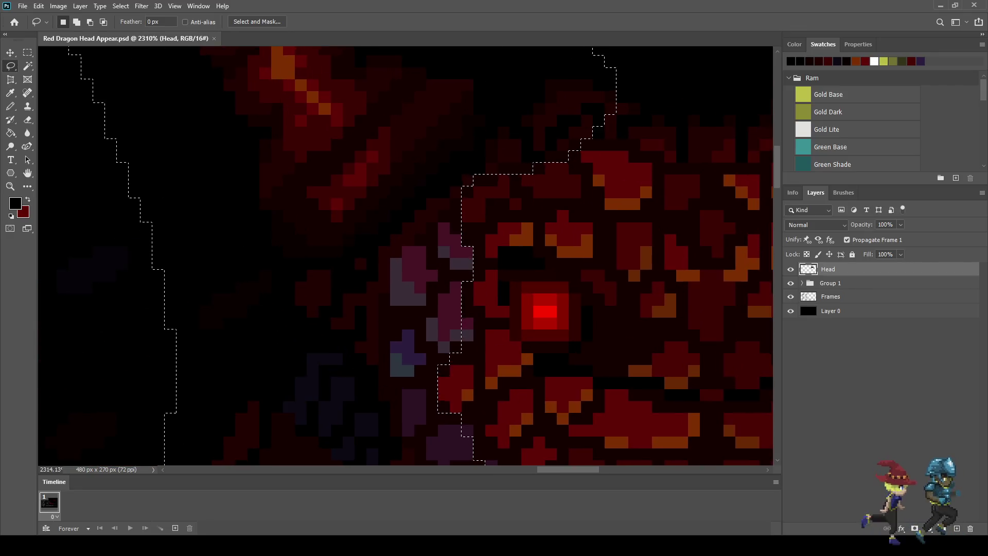
scroll(488, 182, "up", 3)
key("shift")
key("alt")
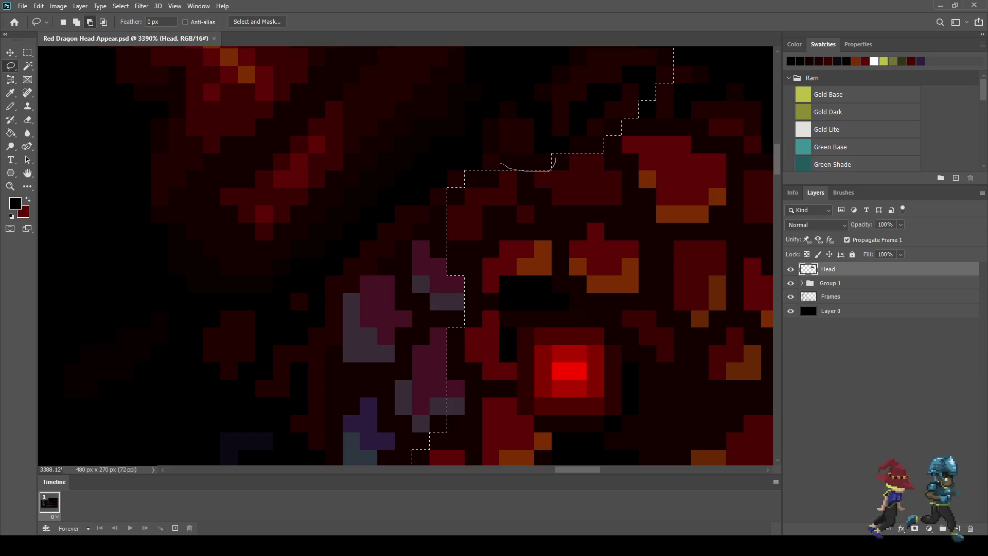
left_click_drag(535, 170, 507, 168)
mouse_move(601, 149)
left_mouse_down()
mouse_move(579, 153)
mouse_move(592, 138)
mouse_move(569, 138)
mouse_move(603, 120)
left_mouse_up()
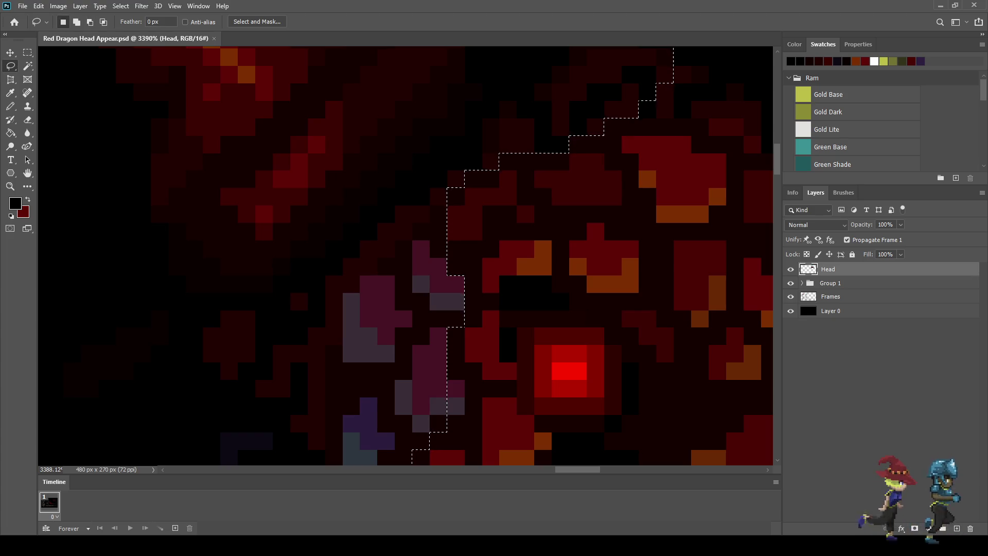
scroll(406, 256, "up", 3)
scroll(406, 257, "right", 3)
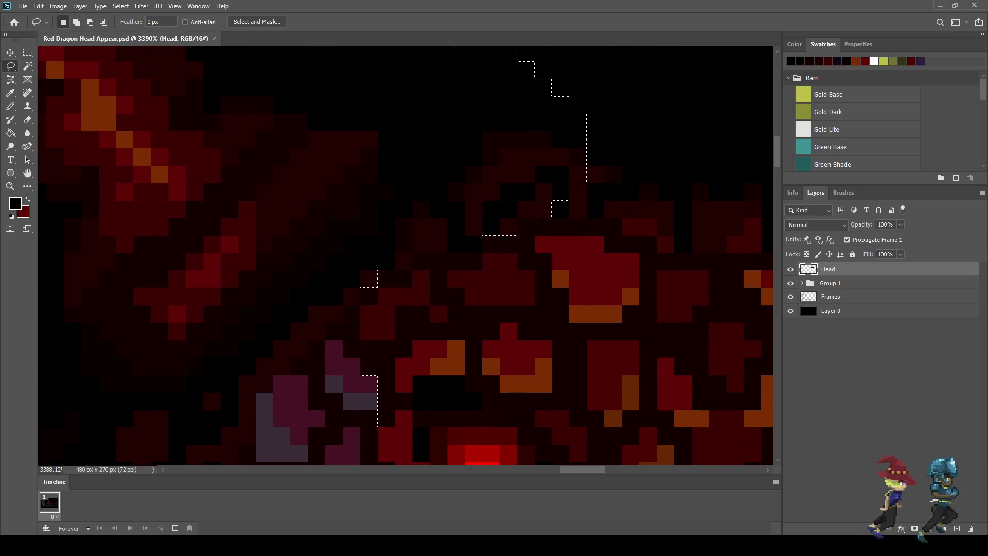
scroll(576, 219, "down", 5)
scroll(579, 210, "up", 5)
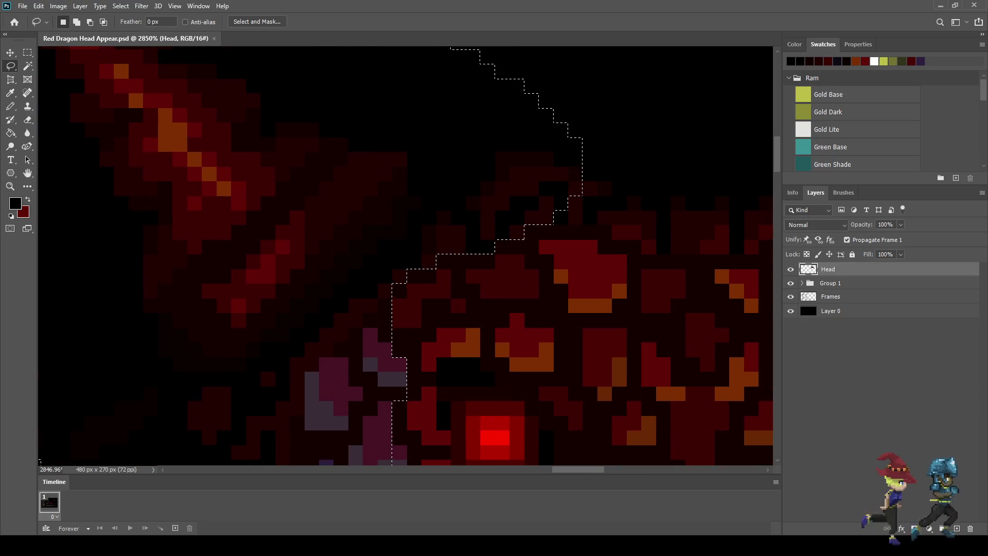
mouse_move(566, 190)
left_mouse_down()
mouse_move(569, 131)
mouse_move(605, 195)
mouse_move(566, 212)
left_mouse_up()
scroll(618, 211, "down", 2)
scroll(619, 211, "down", 8)
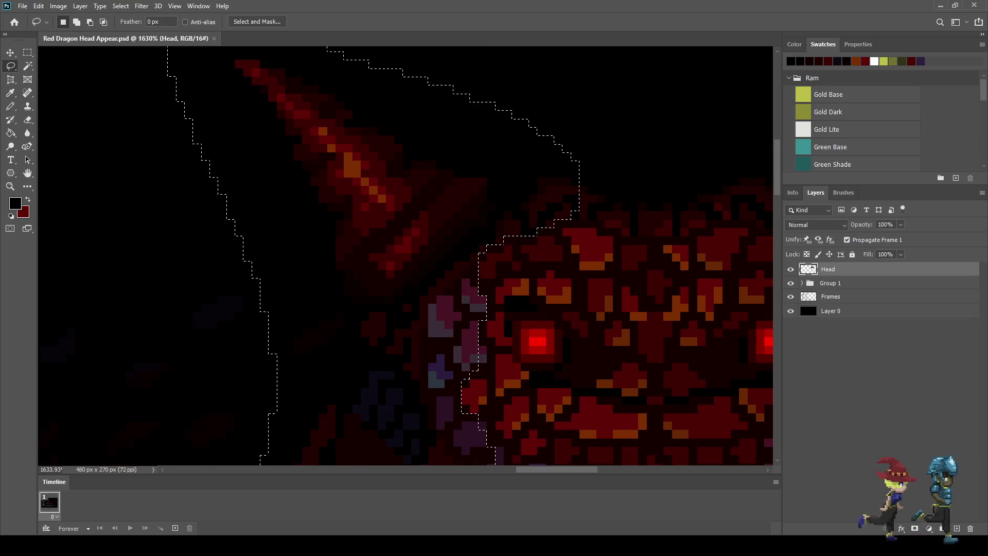
scroll(507, 326, "up", 5)
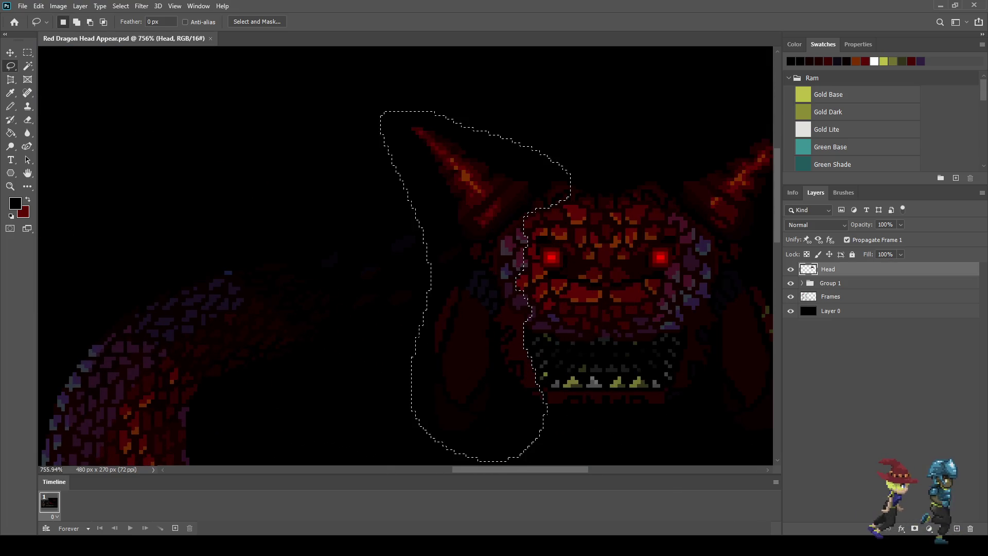
scroll(521, 221, "up", 2)
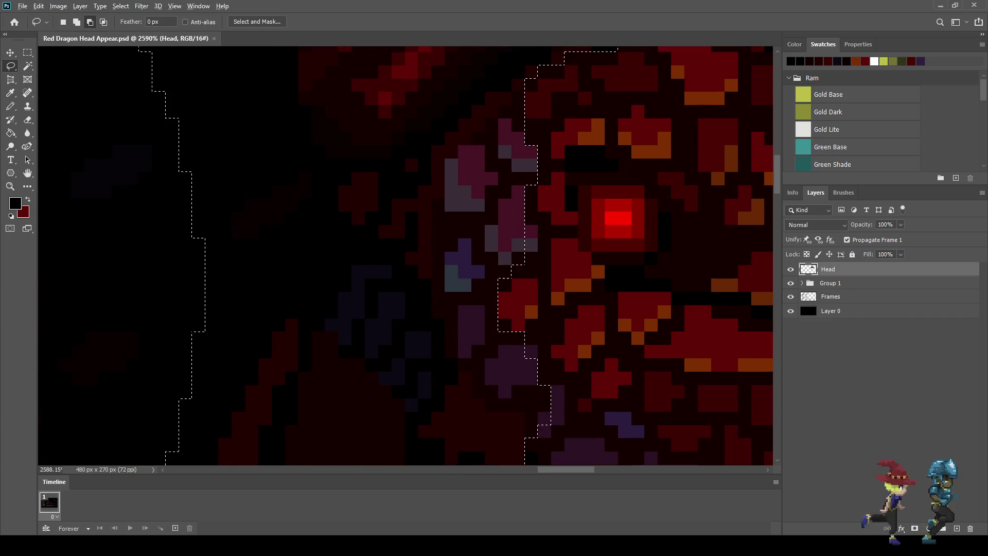
Add the cheek pixels below the left eye, extending the selection down the cheek edge.
key("shift")
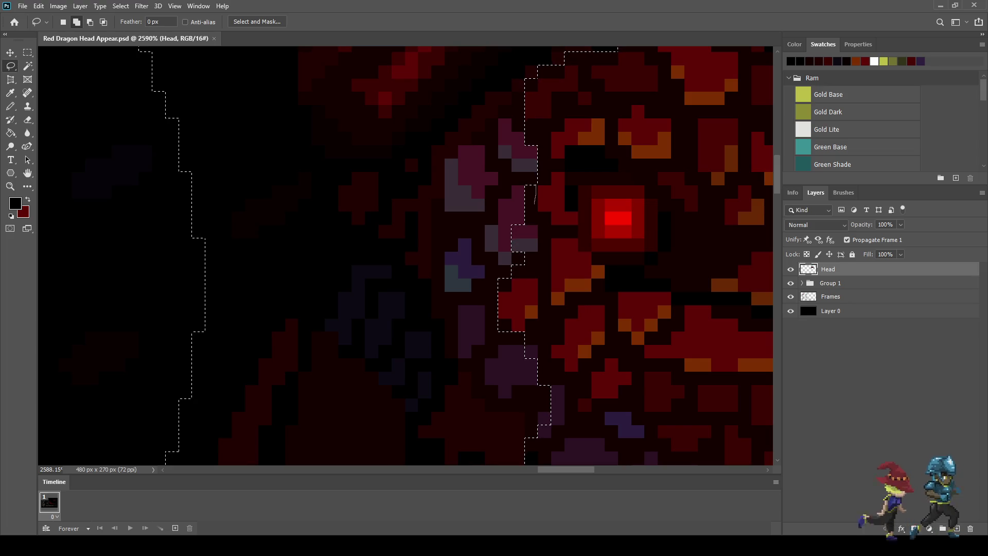
left_click_drag(544, 208, 544, 238)
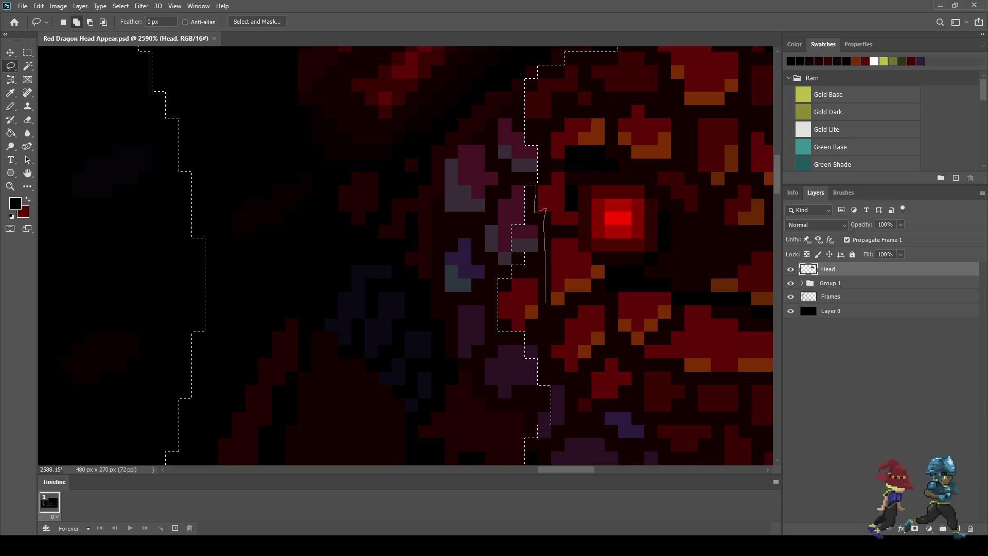
left_click_drag(537, 309, 545, 308)
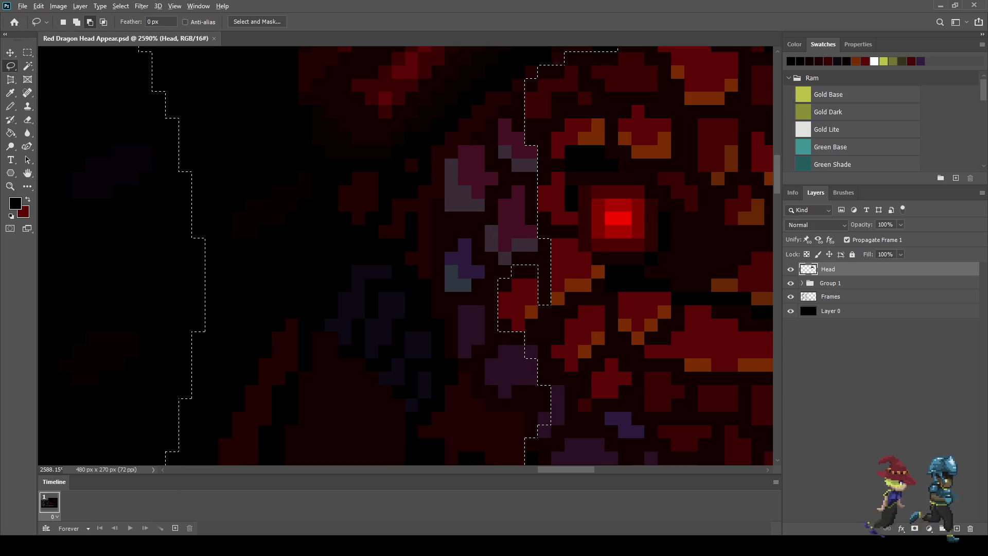
left_click_drag(553, 307, 529, 284)
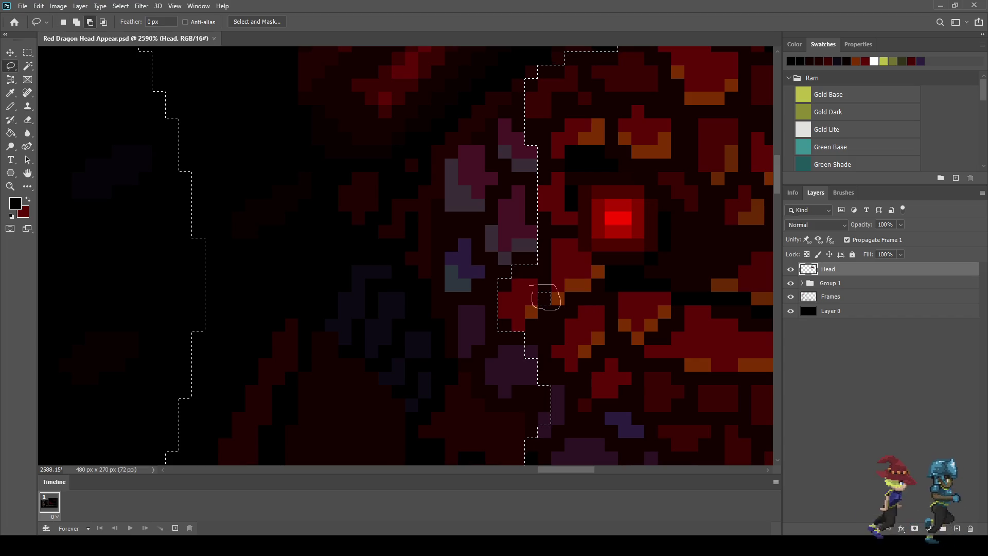
scroll(545, 297, "up", 3)
left_click_drag(517, 323, 539, 316)
mouse_move(541, 364)
left_mouse_down()
mouse_move(568, 369)
mouse_move(553, 427)
left_mouse_up()
scroll(548, 418, "down", 5)
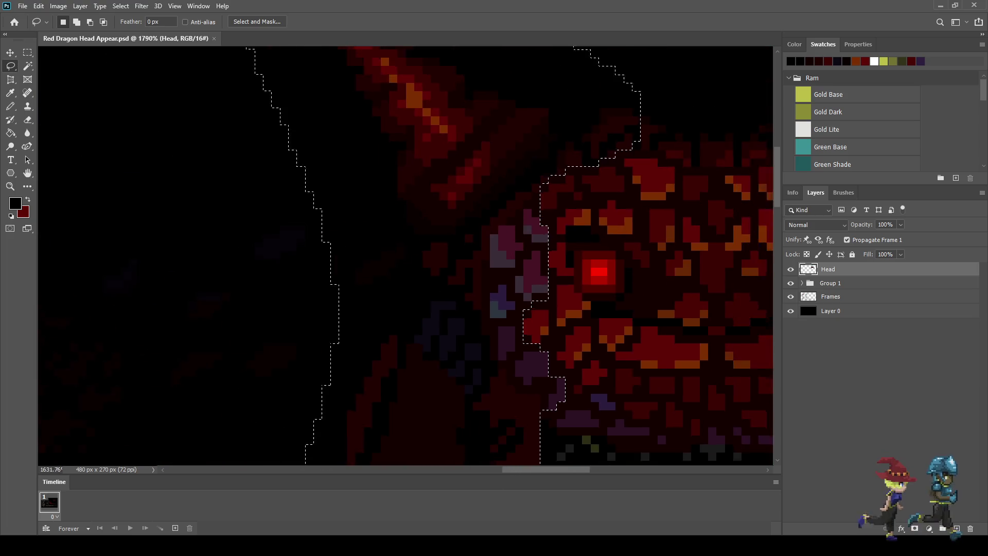
scroll(588, 136, "down", 10)
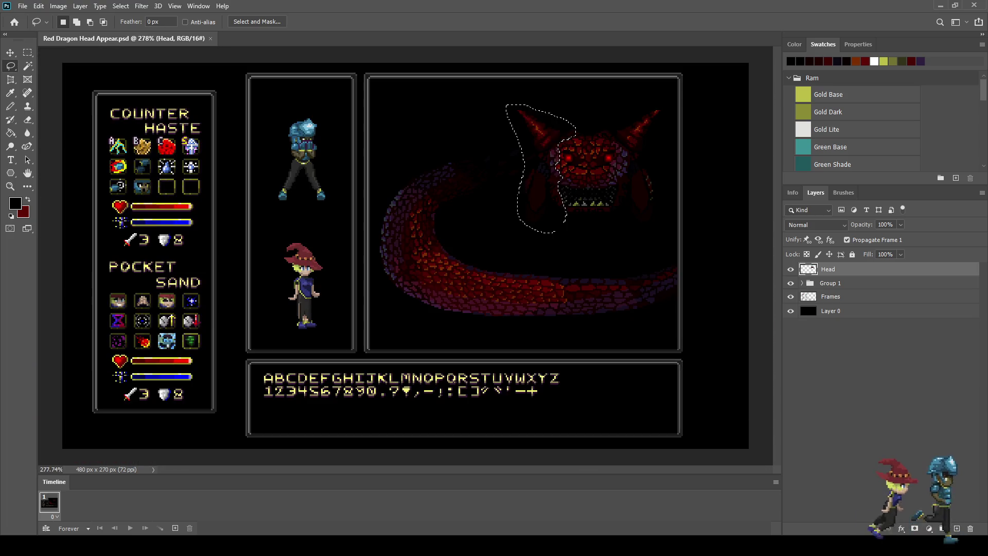
scroll(559, 193, "up", 5)
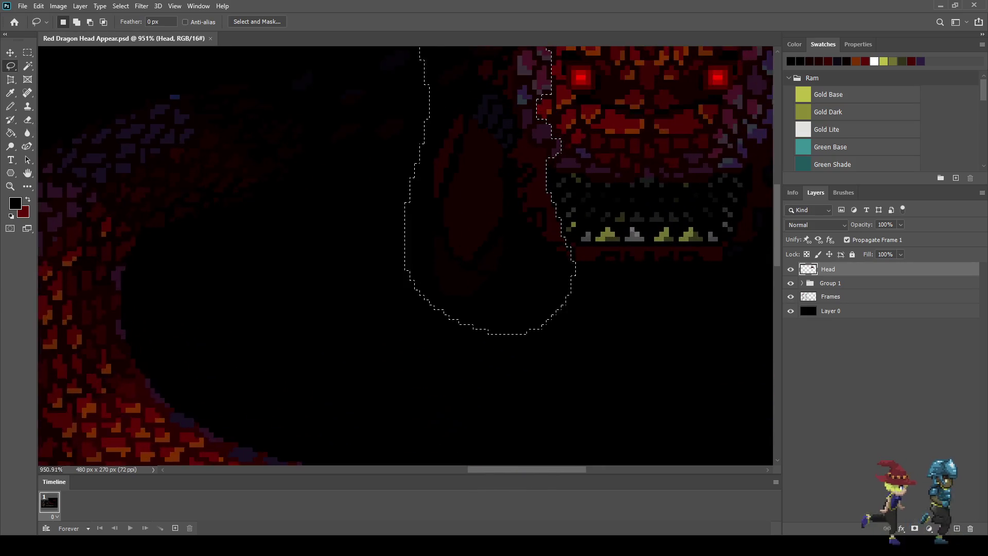
scroll(515, 205, "down", 3)
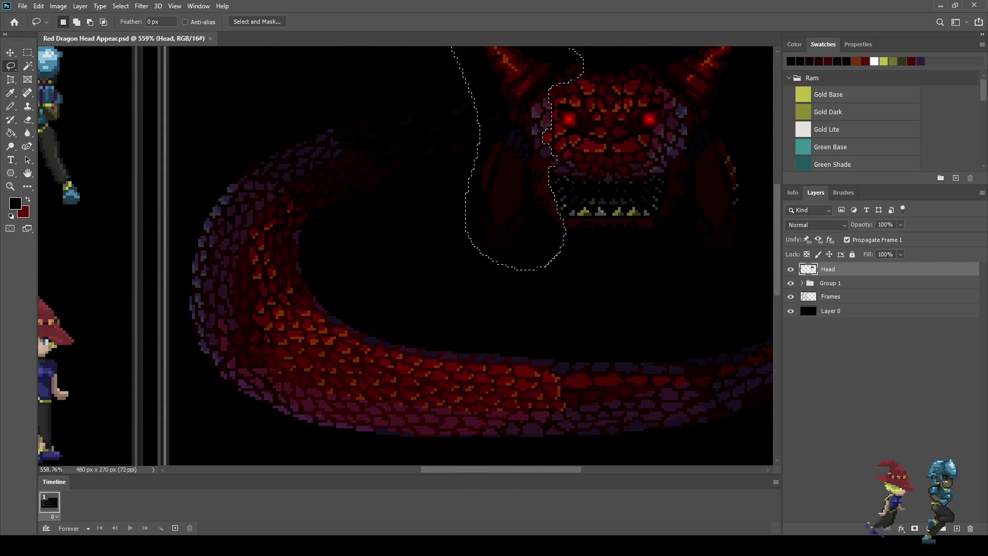
scroll(512, 165, "down", 3)
scroll(584, 155, "up", 3)
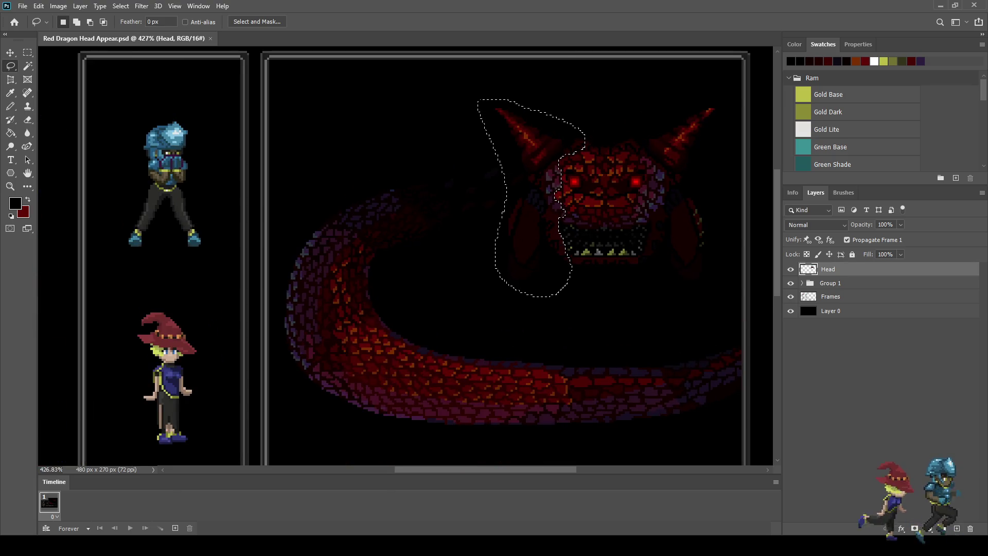
Move the selected horn and head side onto a new layer named 'Head Left'.
key("Delete")
key("ctrl+d")
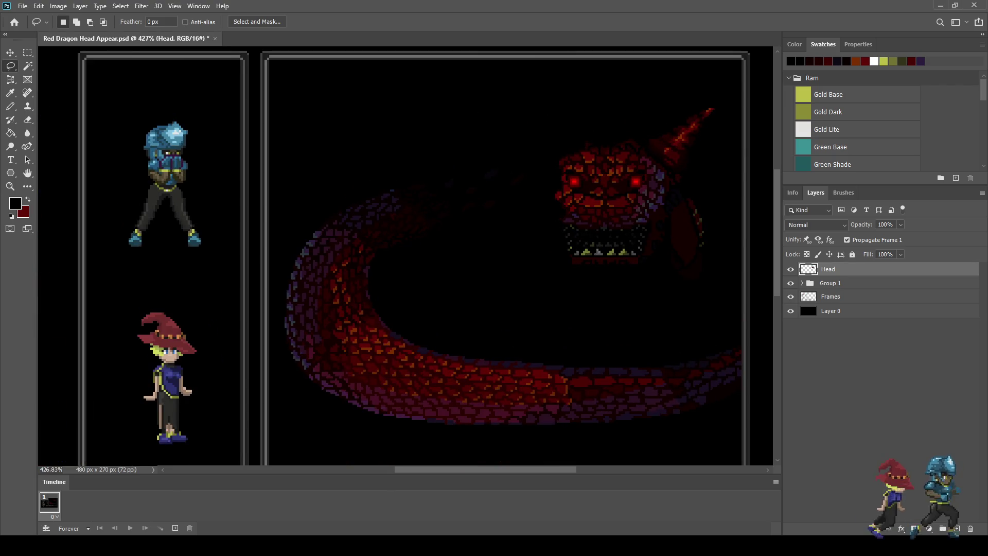
key("ctrl+v")
double_click(831, 268)
type("He")
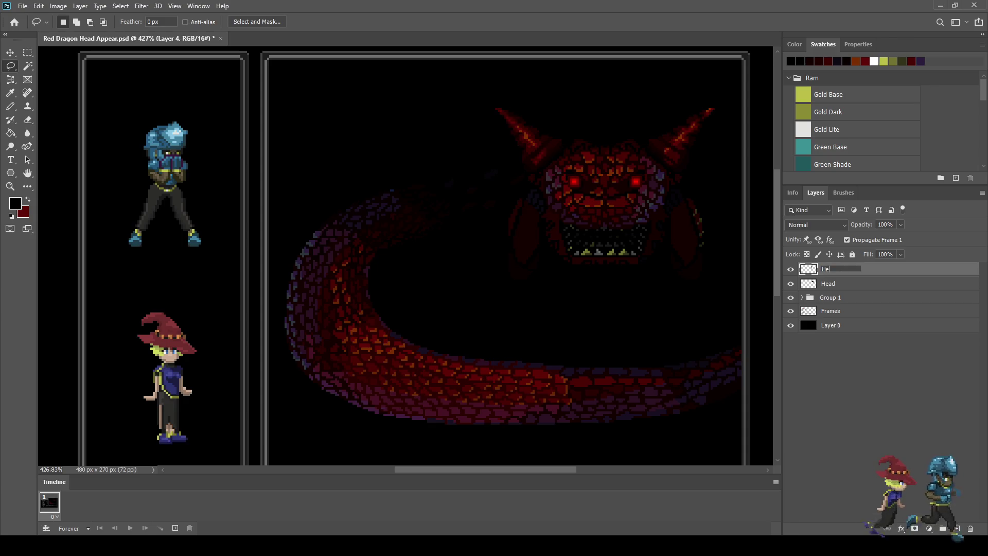
type("ad Le")
key("Return")
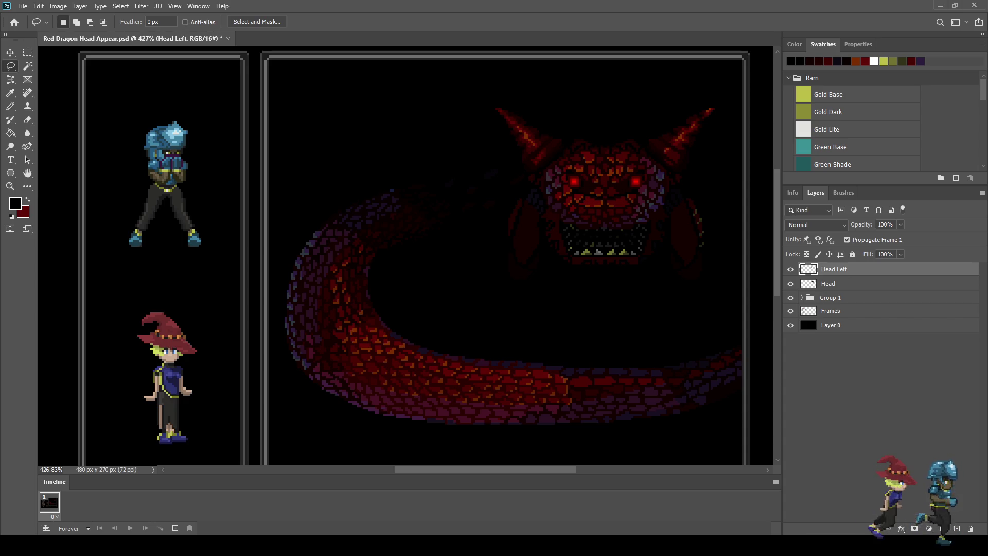
Check Head Left's content by toggling its visibility, then save the document.
left_click(791, 268)
left_click(790, 269)
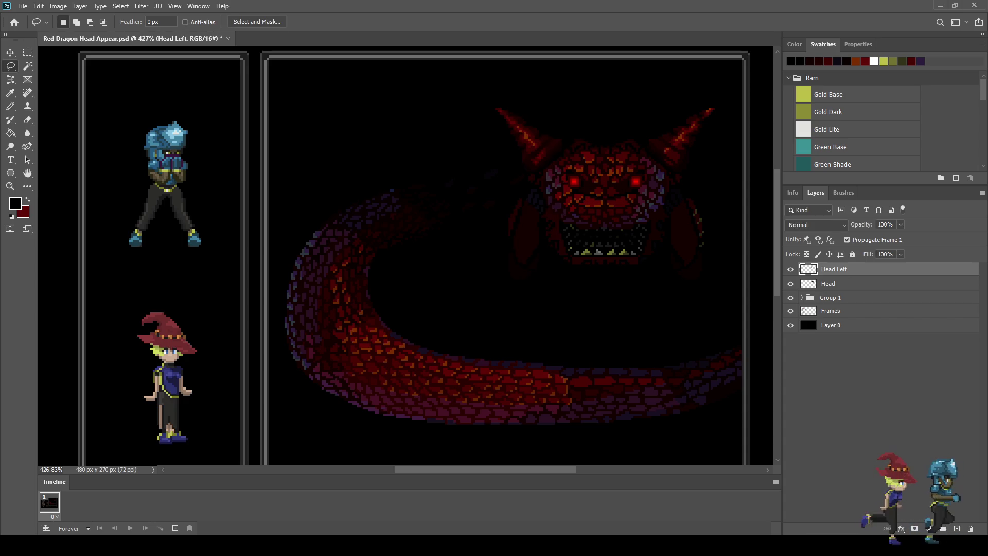
key("ctrl+s")
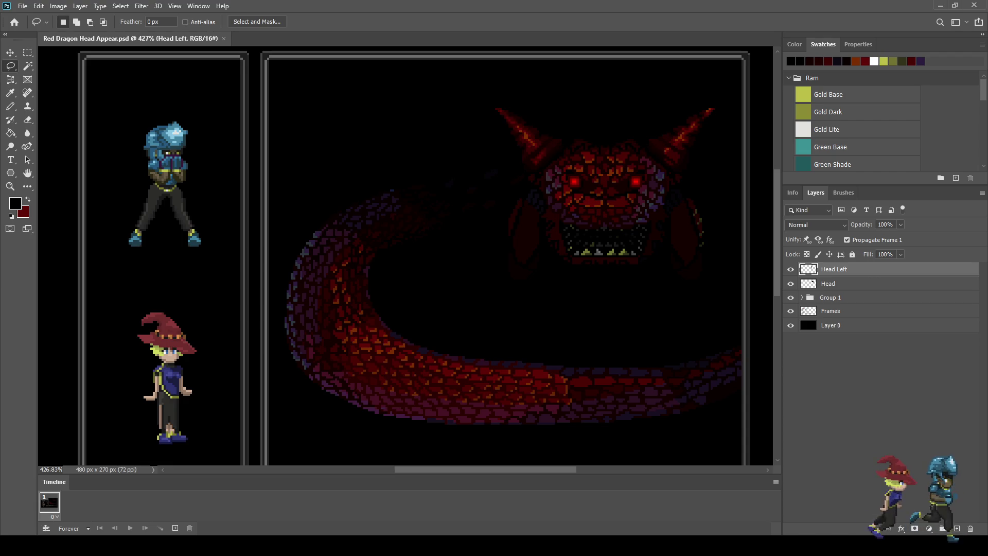
Hide the Head Left layer and make the Head layer active.
key("k")
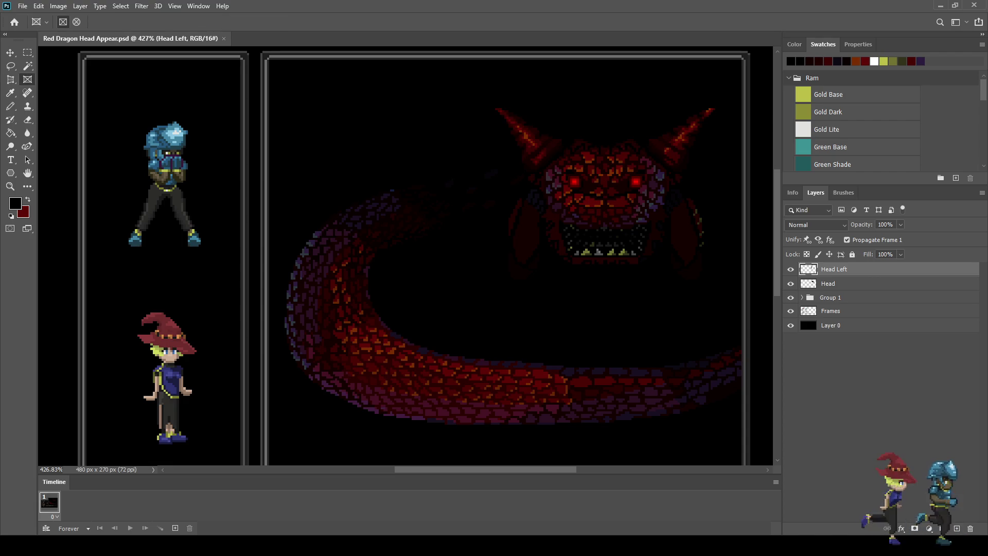
scroll(586, 216, "down", 3)
scroll(586, 206, "up", 5)
left_click(791, 269)
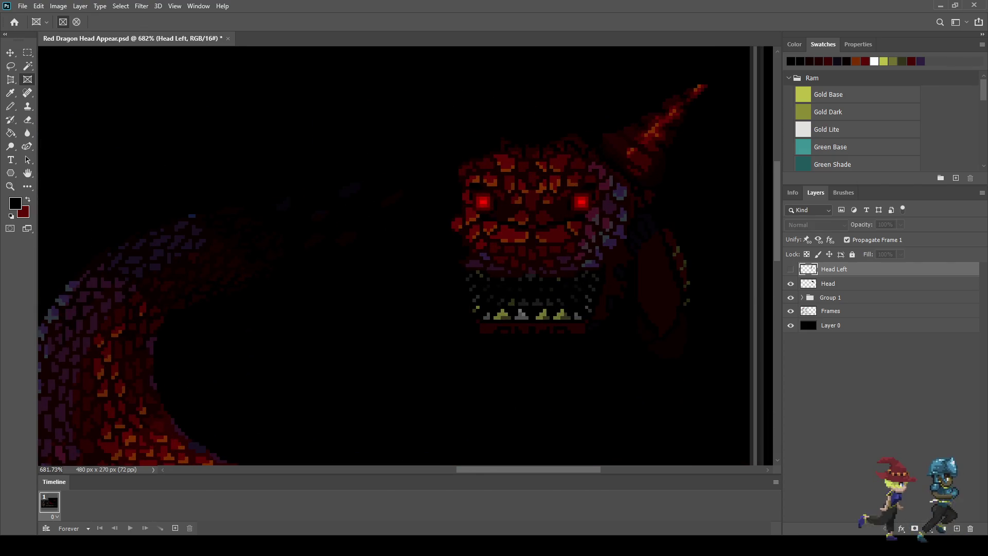
left_click(828, 283)
scroll(659, 192, "up", 2)
Lasso the dragon's right horn and head side and cut them onto a new layer.
key("l")
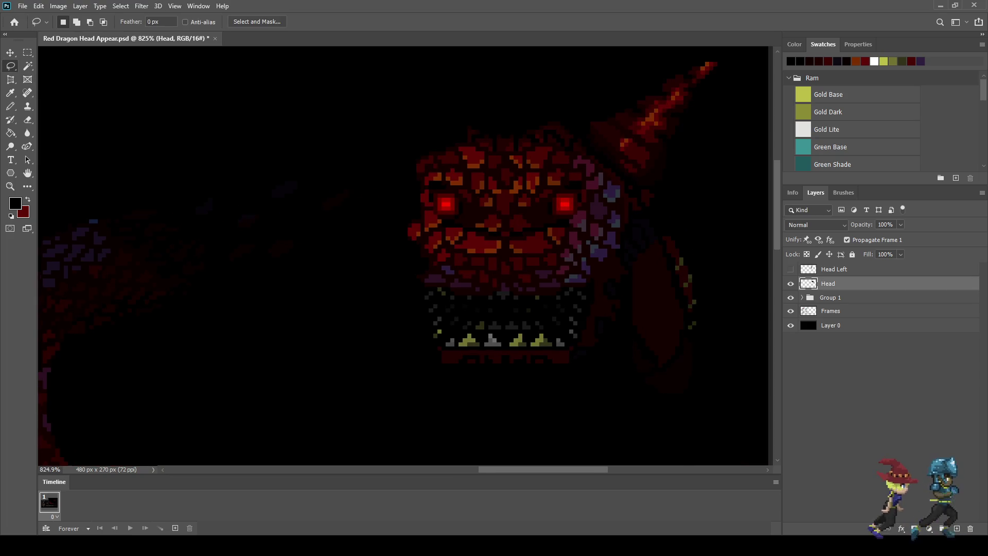
mouse_move(726, 51)
left_mouse_down()
mouse_move(586, 74)
mouse_move(537, 102)
left_mouse_up()
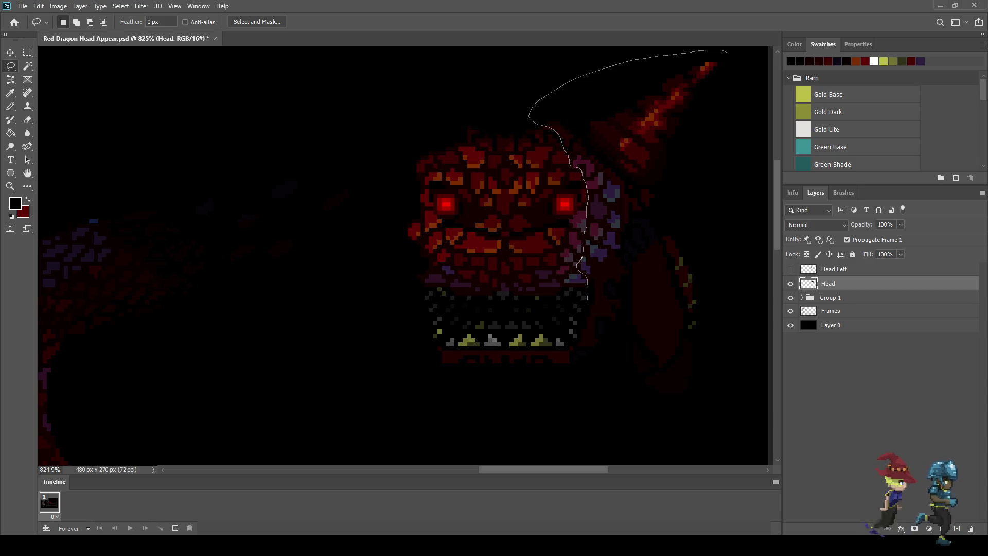
mouse_move(575, 347)
left_mouse_down()
mouse_move(624, 404)
mouse_move(772, 310)
left_mouse_up()
scroll(593, 224, "up", 3)
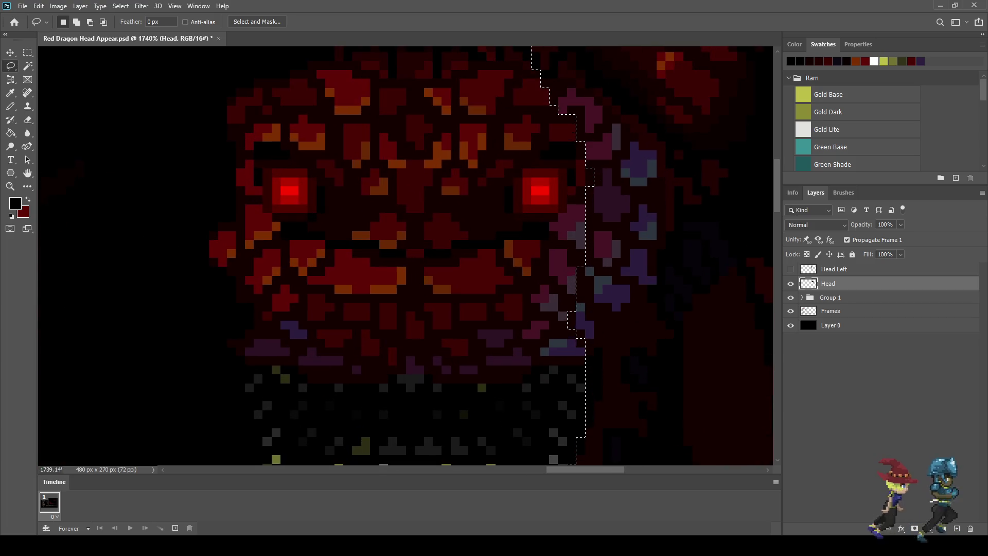
scroll(592, 224, "up", 1)
scroll(622, 235, "down", 4)
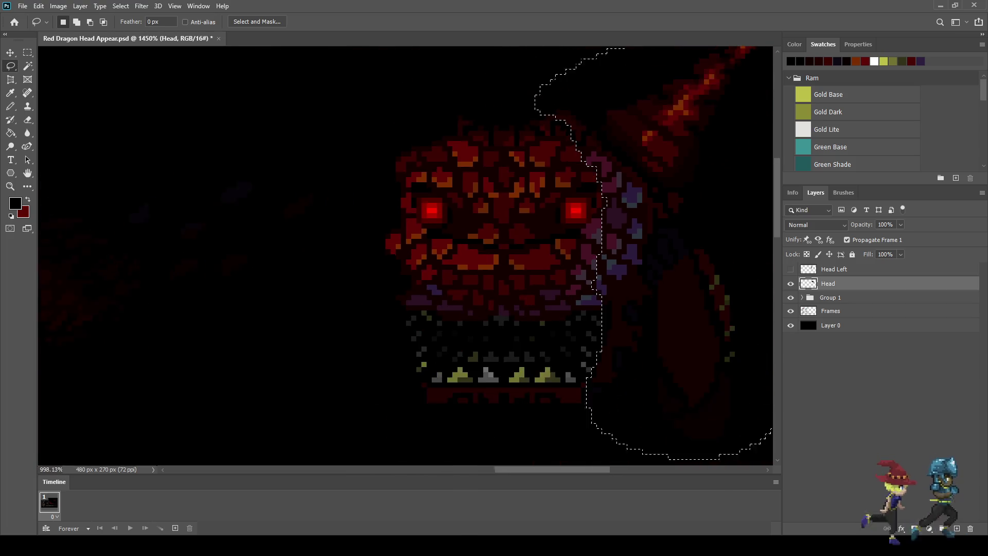
key("shift+ctrl+j")
scroll(637, 241, "down", 1)
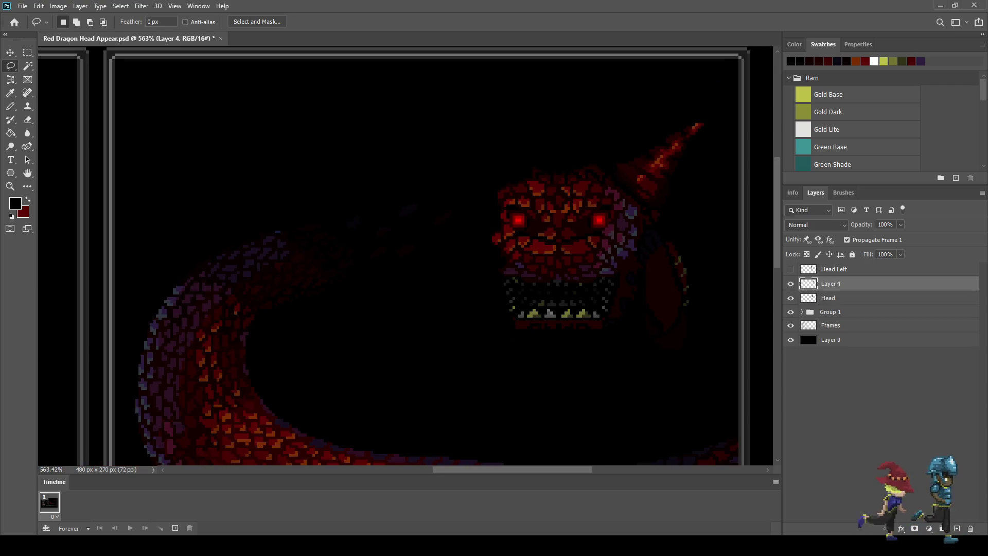
Name Layer 4 'Head Right' and hide it, leaving only the hornless central head.
double_click(831, 284)
type("H")
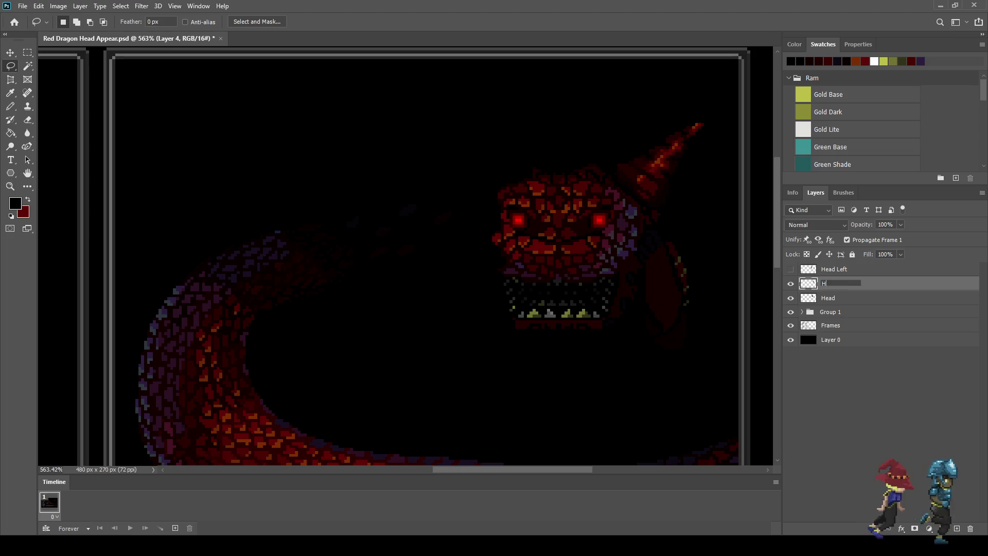
type("ead Right")
key("Return")
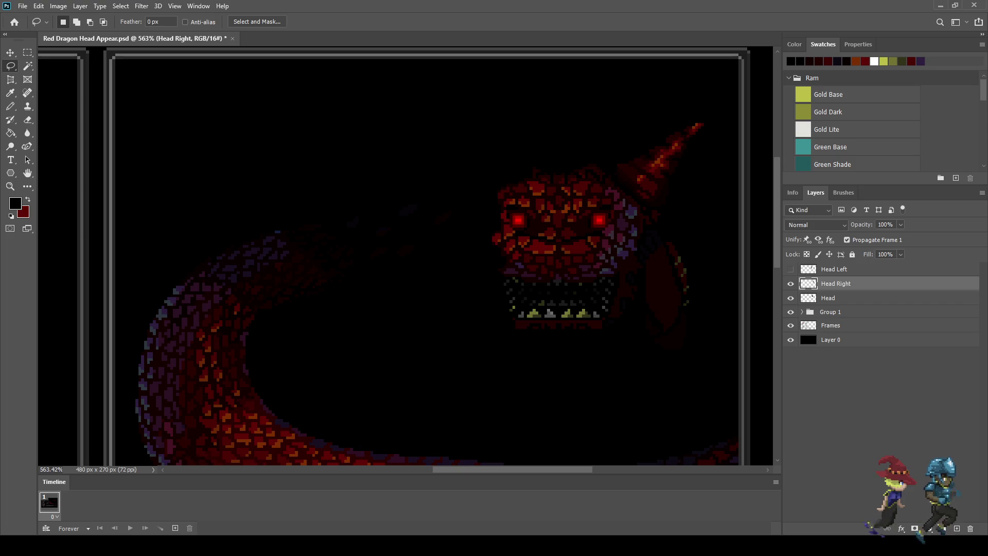
key("ctrl+comma")
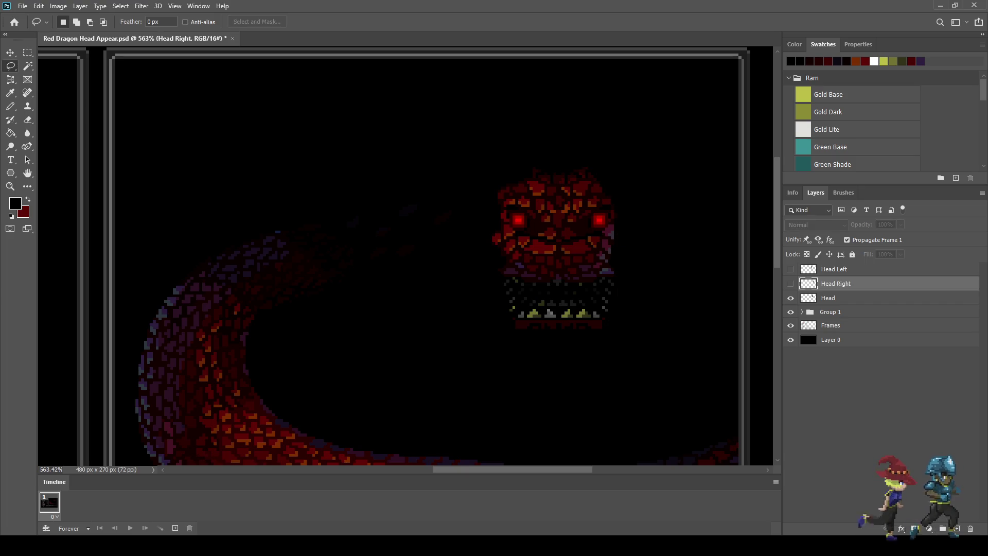
scroll(556, 247, "down", 3)
scroll(515, 248, "up", 4)
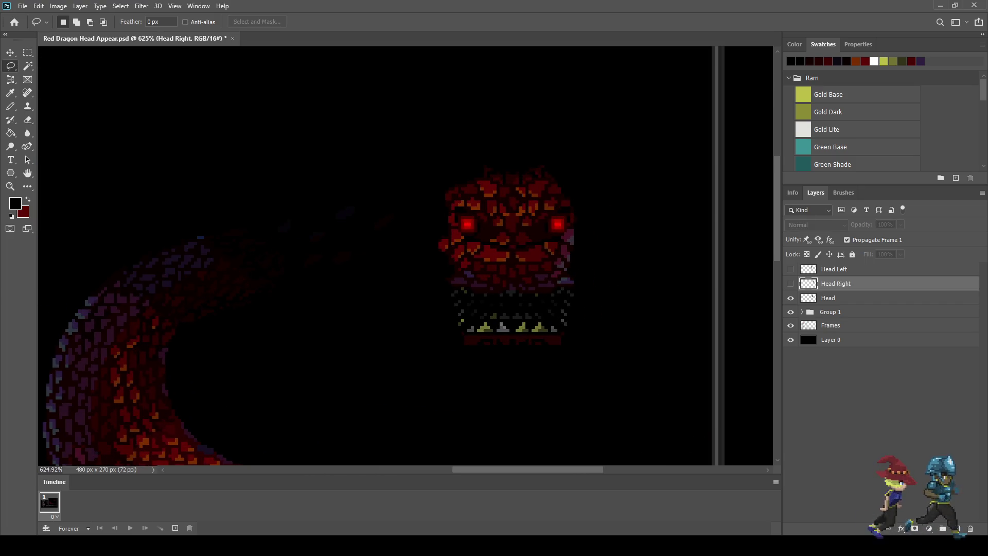
scroll(592, 234, "down", 2)
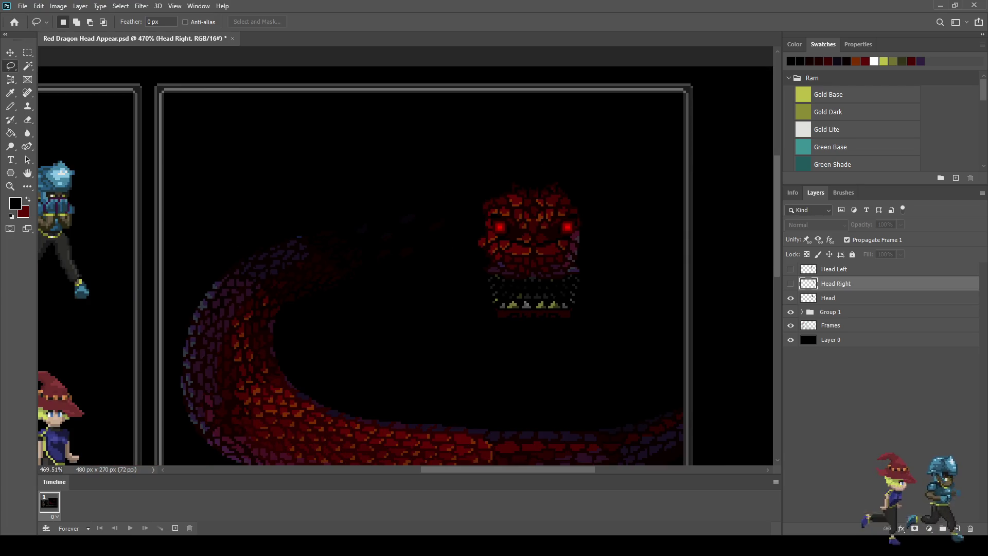
scroll(515, 206, "up", 3)
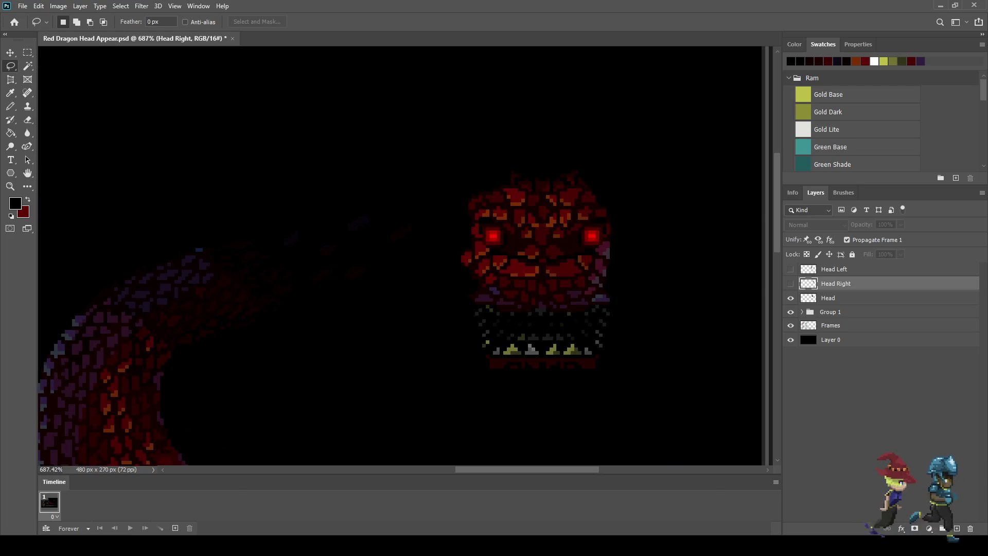
scroll(436, 191, "up", 3)
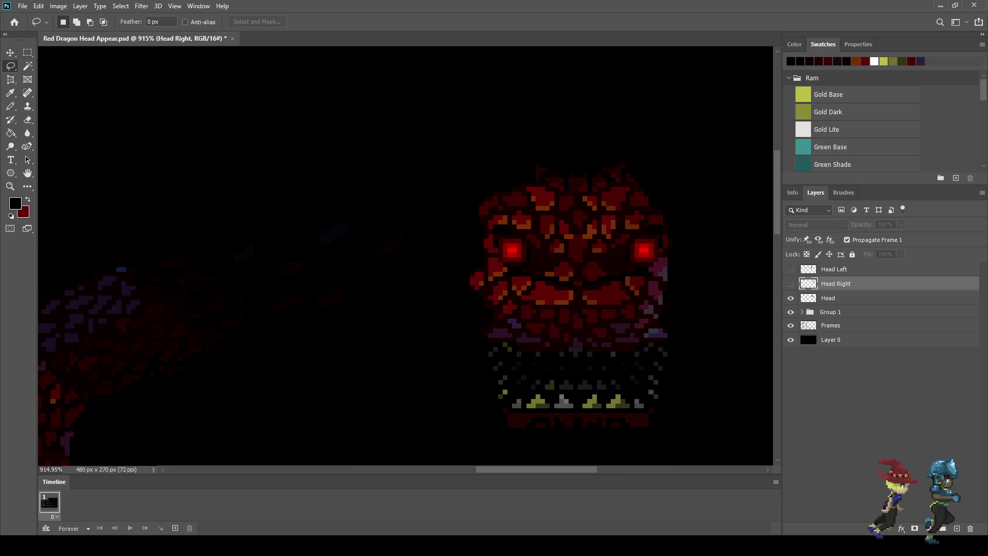
Lasso the left half of the dragon's face and cut it from the Head layer.
left_click_drag(453, 124, 514, 142)
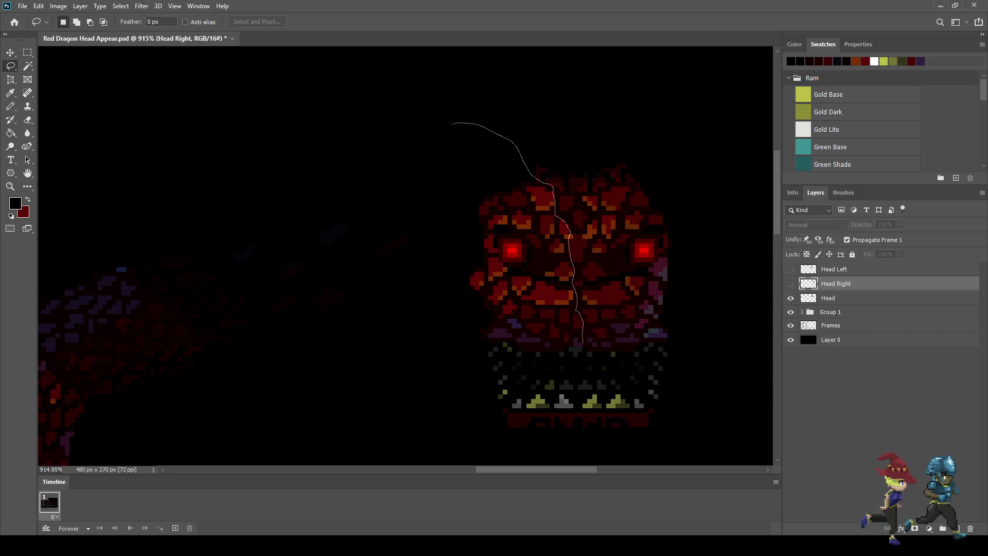
mouse_move(576, 384)
left_mouse_down()
mouse_move(579, 418)
mouse_move(510, 454)
mouse_move(427, 265)
mouse_move(454, 124)
left_mouse_up()
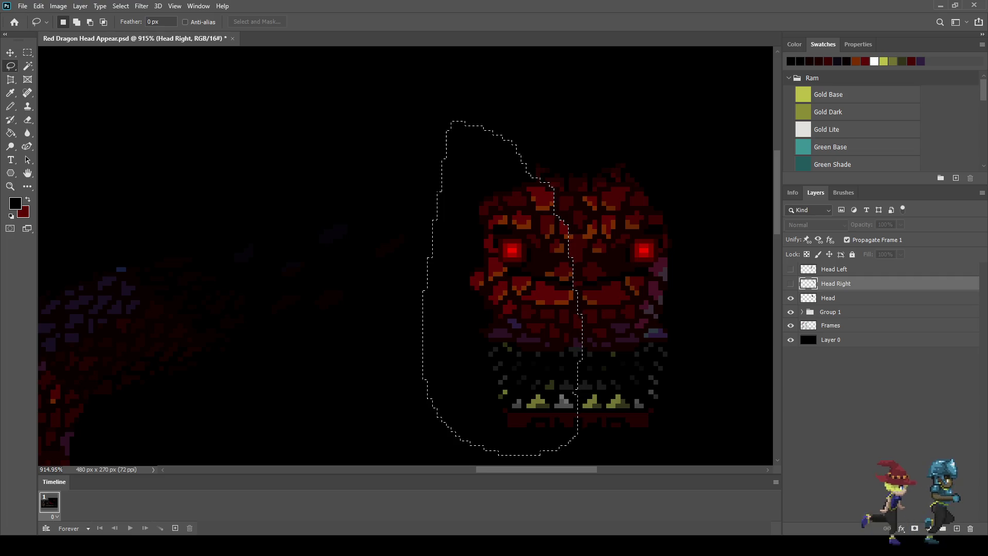
left_click(828, 298)
key("ctrl+x")
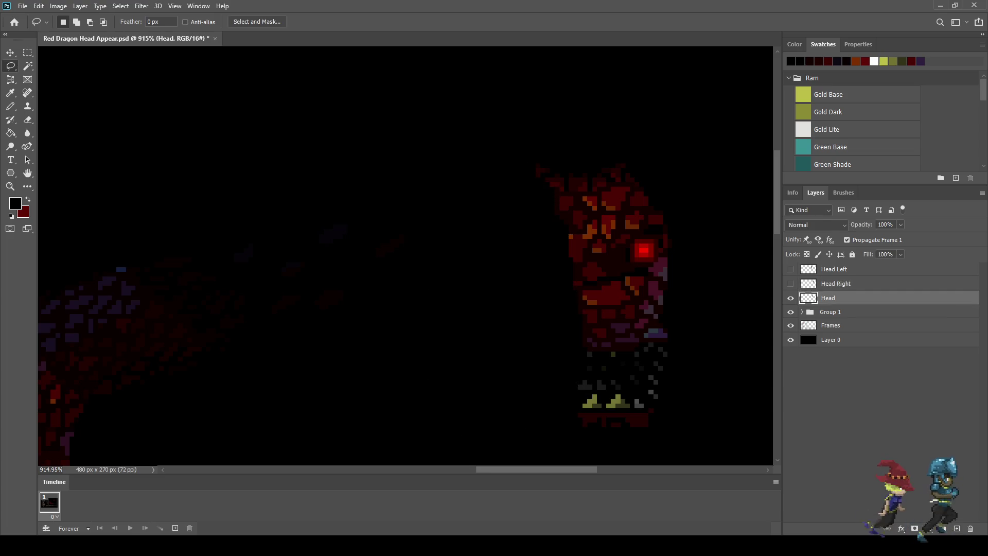
Paste the cut half as a new layer named Head C L and rename Head to Head C R.
key("ctrl+v")
double_click(831, 298)
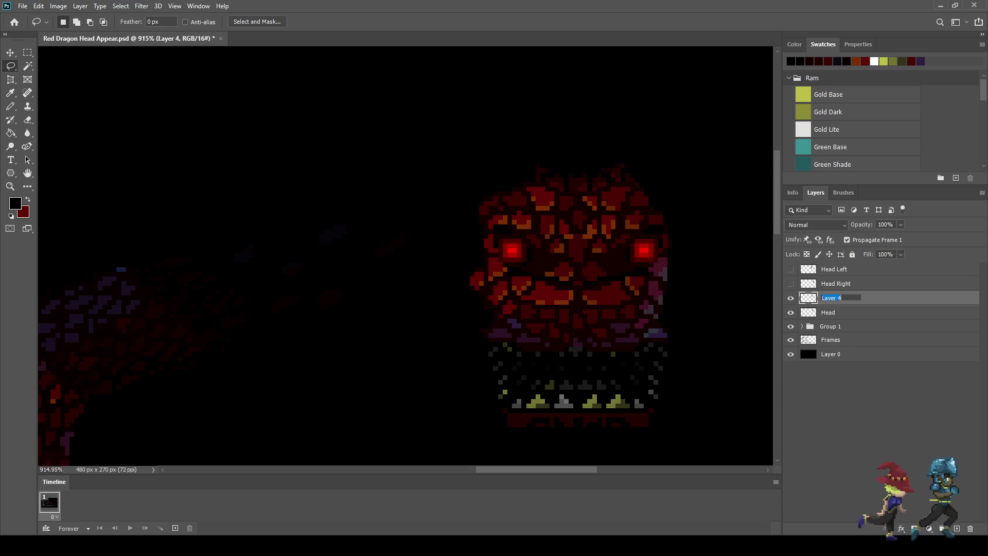
type("Heac ")
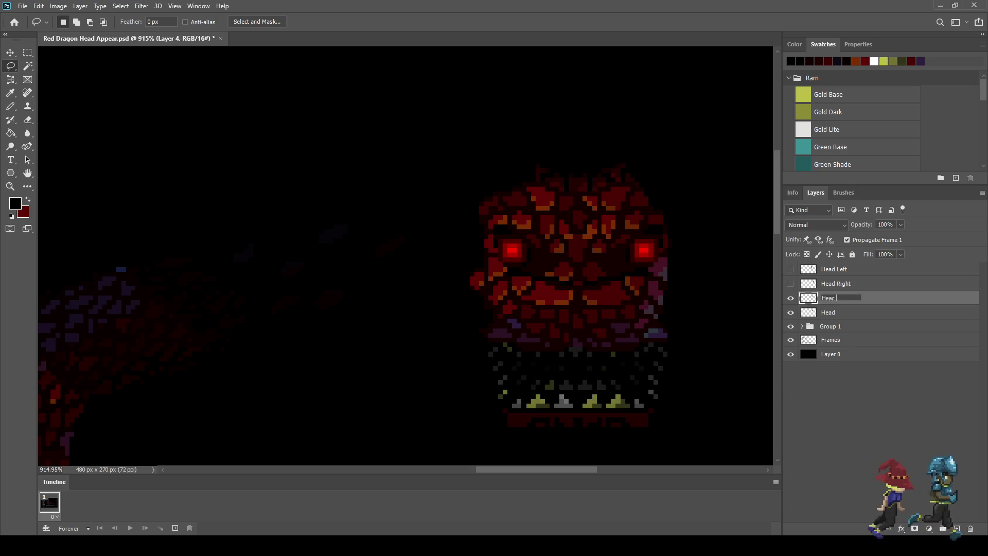
type("C L")
key("Return")
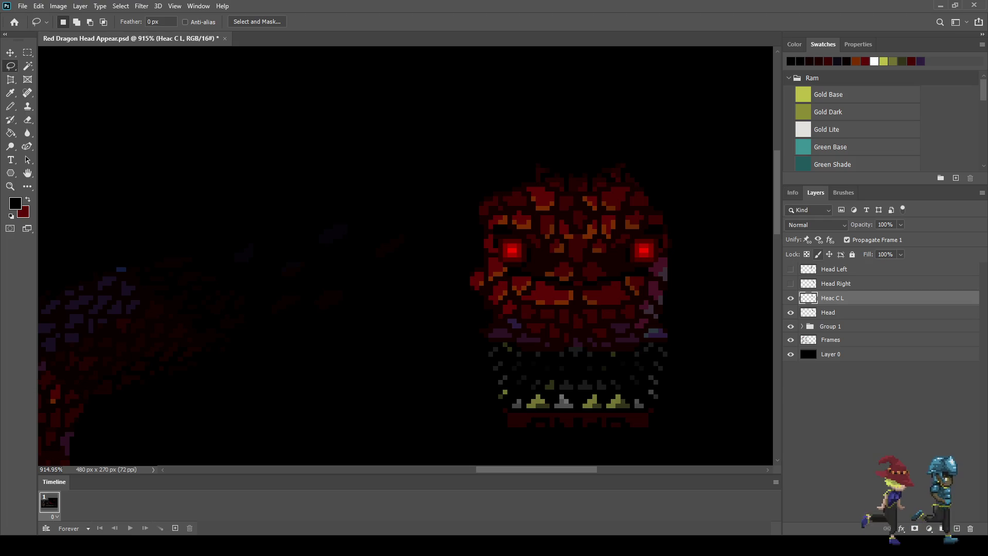
double_click(828, 312)
type("He")
type("R")
key("Return")
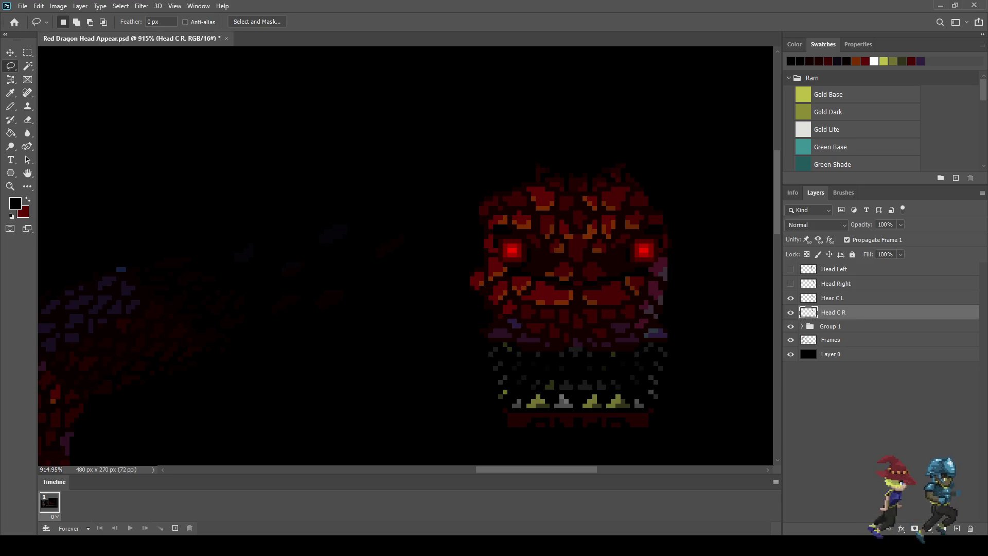
Correct the 'Heac C L' typo to 'Head C L' and save the document.
double_click(832, 298)
left_click(833, 298)
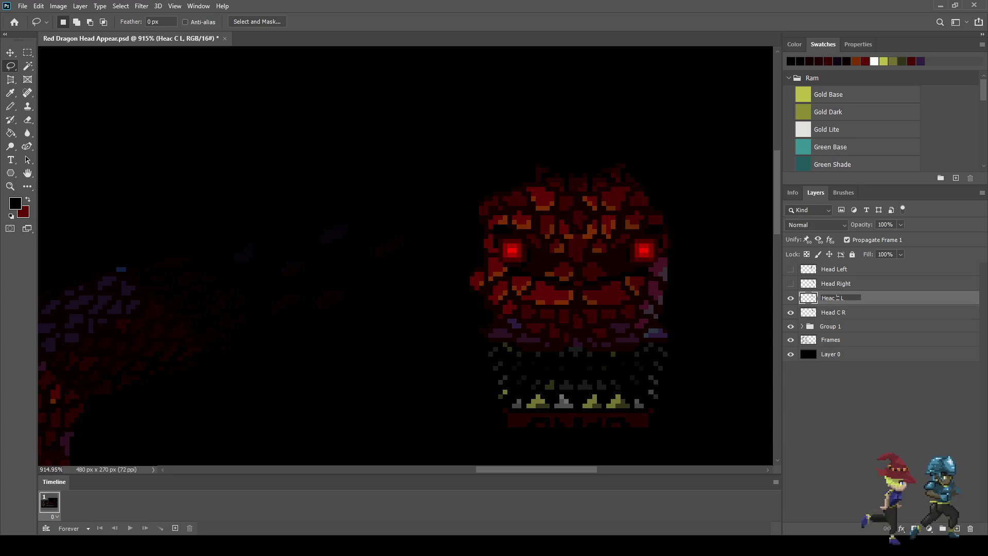
key("Delete")
type("d")
key("Return")
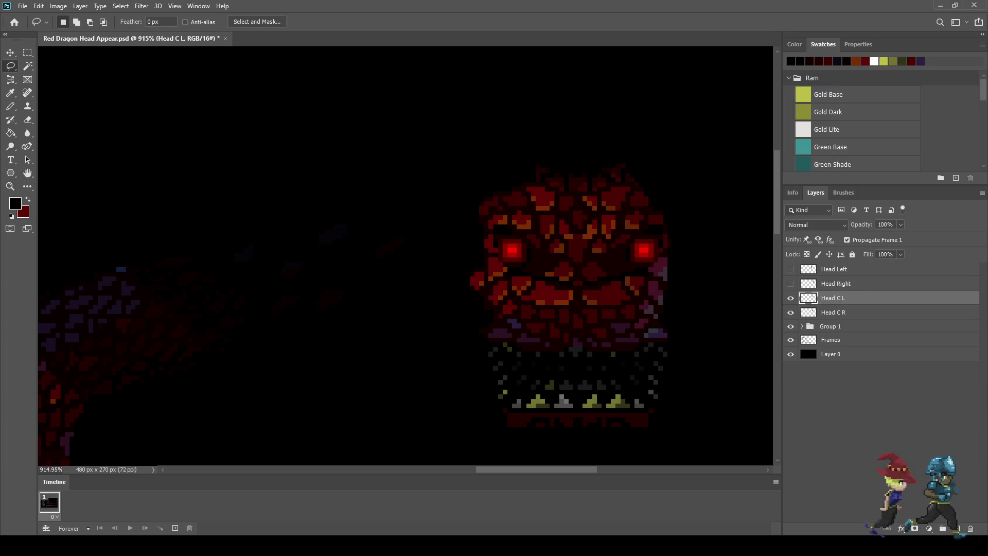
key("ctrl+s")
scroll(575, 89, "down", 6)
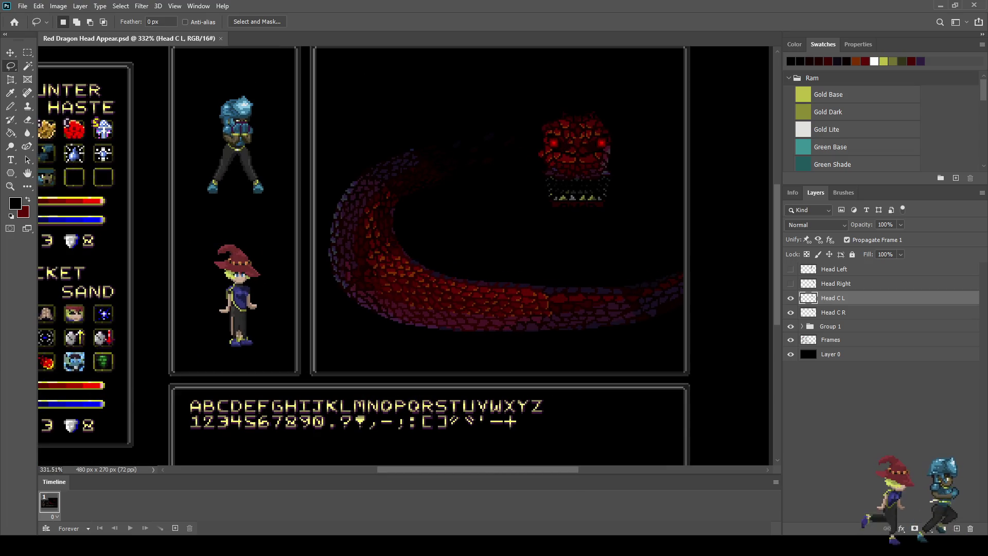
Show the Head Left layer again and save the document.
left_click(791, 269)
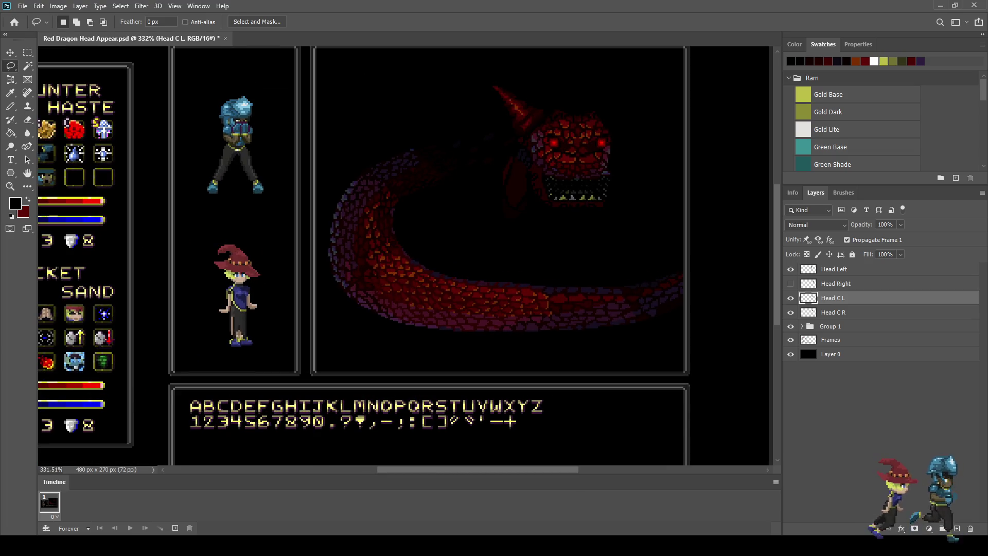
scroll(608, 82, "up", 2)
scroll(607, 82, "down", 3)
scroll(608, 83, "up", 3)
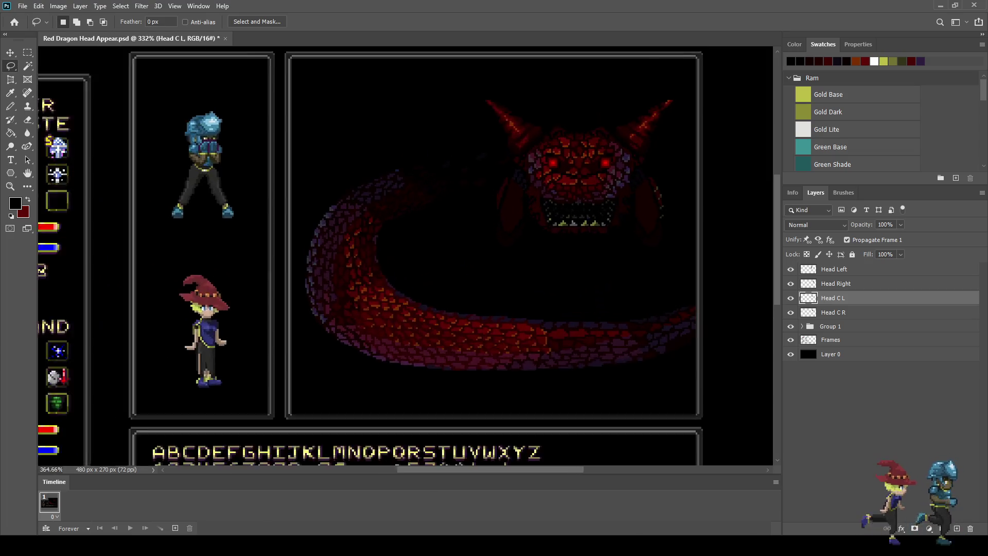
scroll(670, 117, "up", 1)
key("ctrl+s")
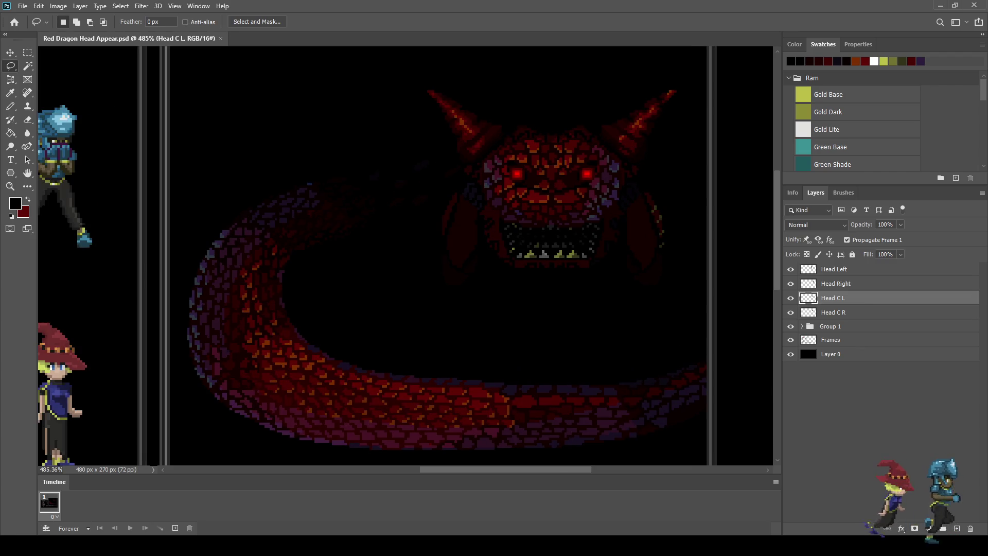
Duplicate the animation frame four times so the timeline holds six frames.
left_click(175, 528)
left_click(175, 528)
left_click(175, 528)
left_click(175, 528)
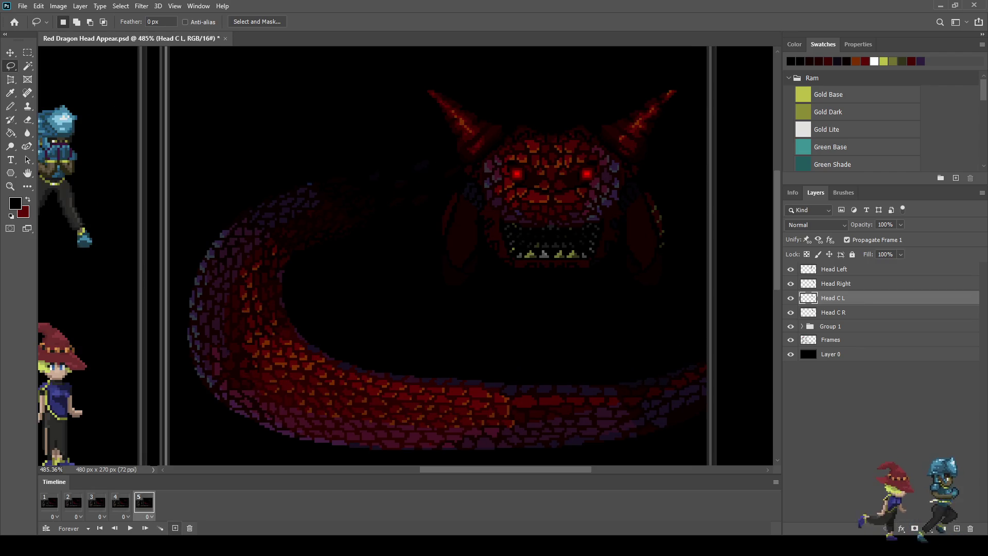
left_click(175, 528)
left_click(49, 502)
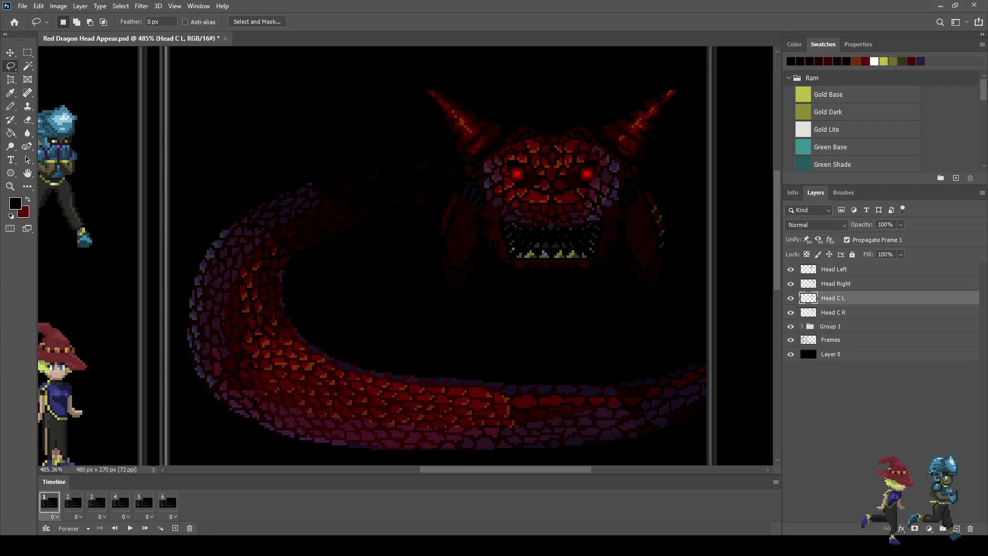
left_click(168, 502)
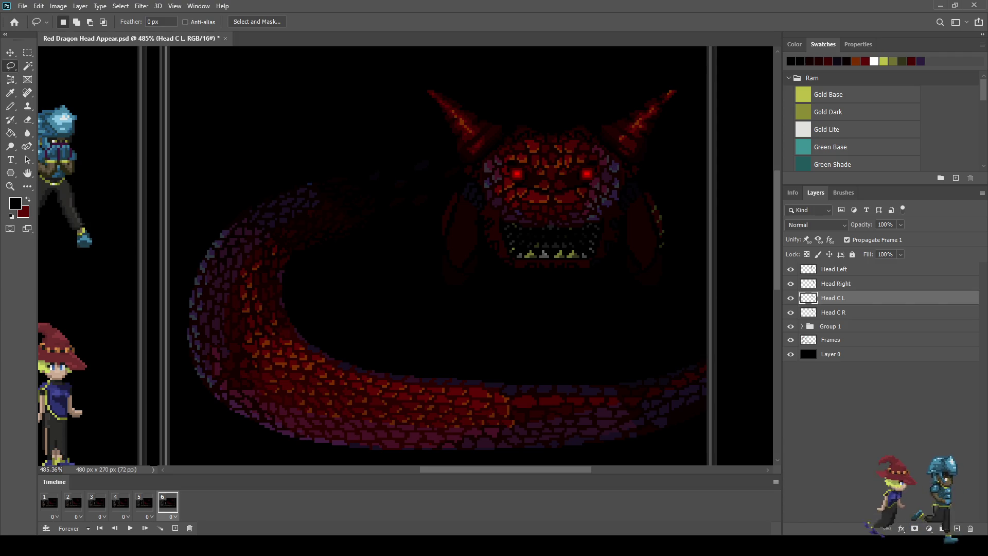
In frame 1, hide the Head C R, Head C L and Head Right layers.
left_click(834, 313)
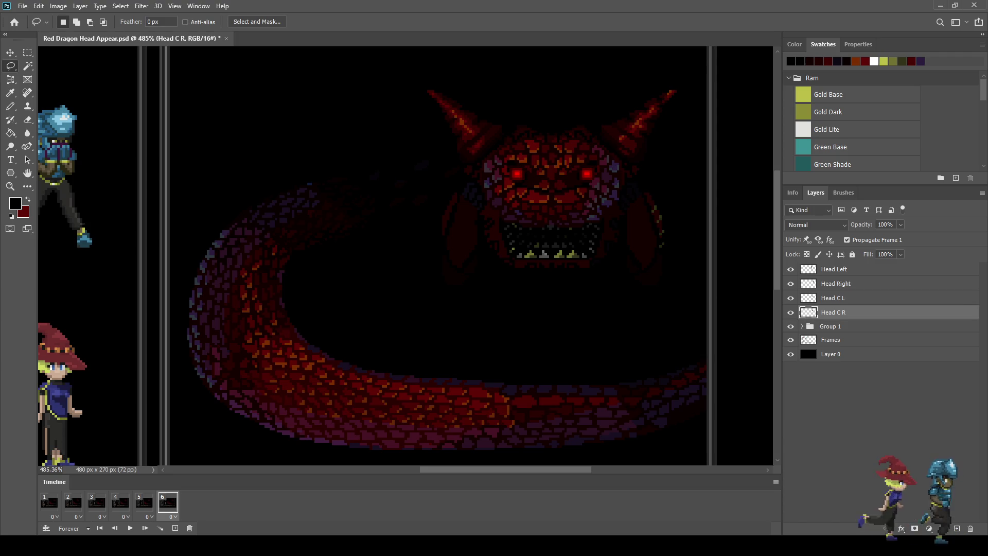
left_click(50, 502)
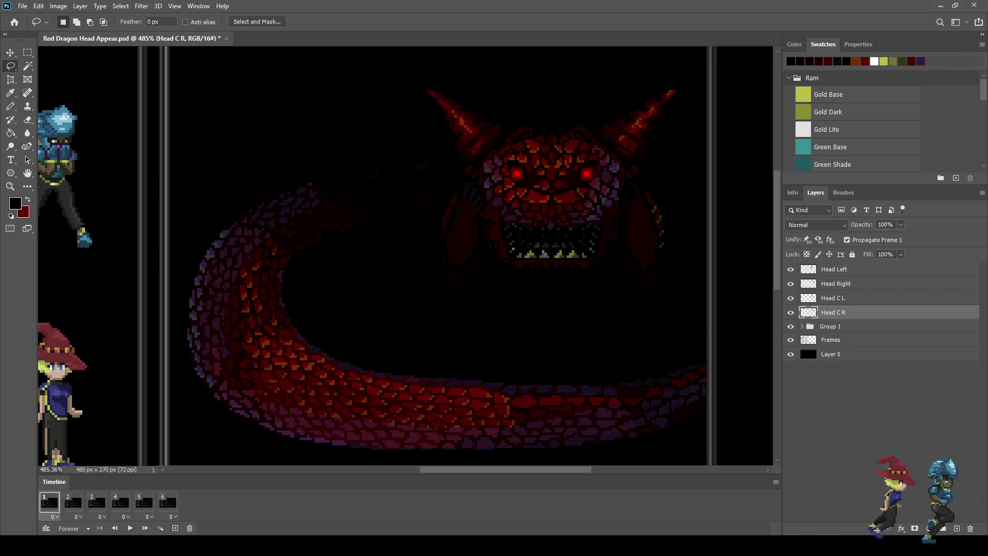
left_click(791, 312)
left_click(790, 298)
left_click(790, 284)
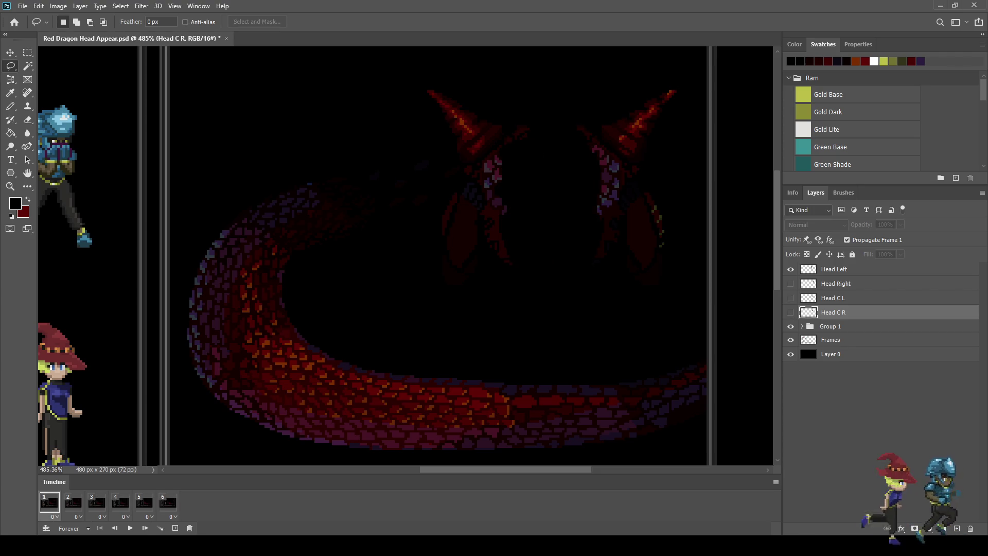
Hide Head Left in frame 1, then duplicate the four head layers in the last frame and show the copies.
left_click(791, 269)
left_click(167, 502)
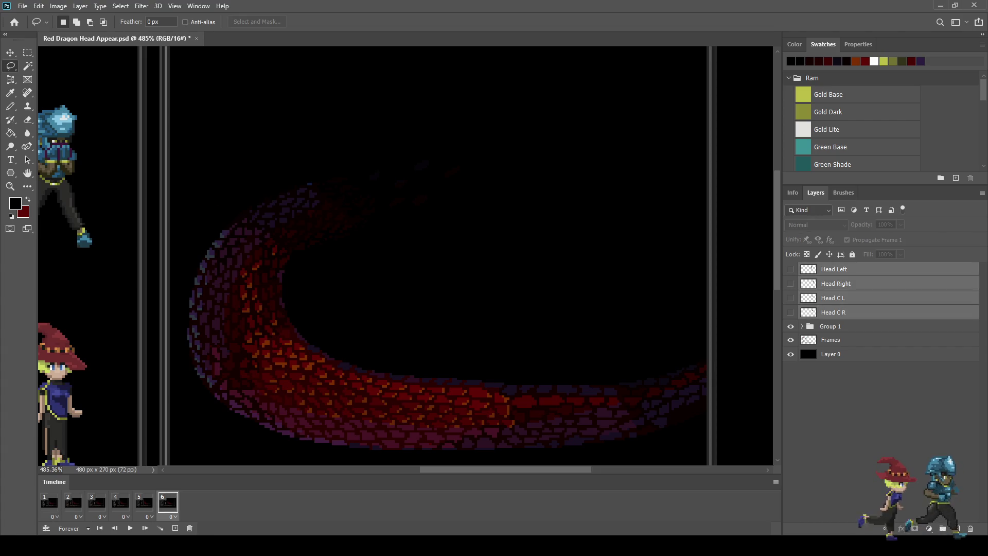
key("ctrl+j")
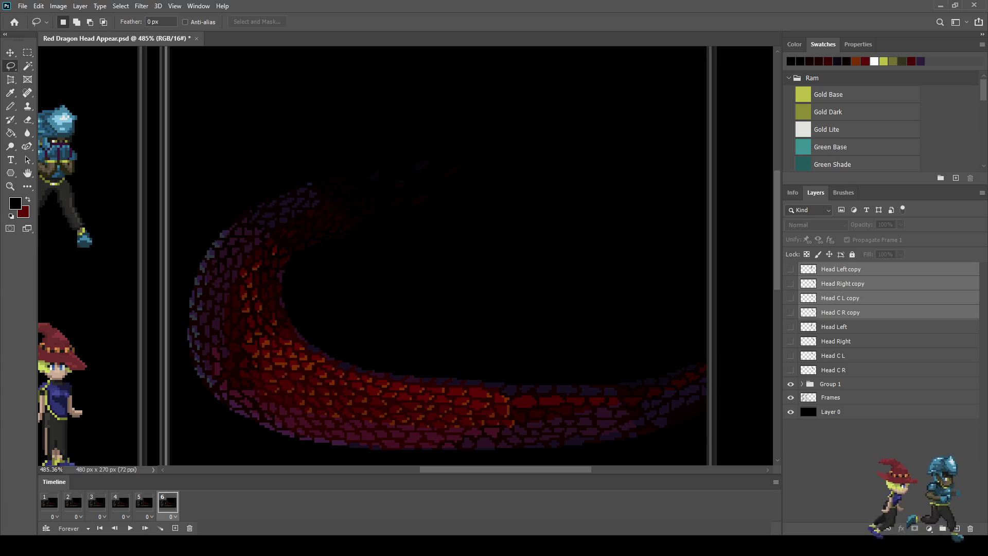
left_click(791, 313)
left_click(791, 298)
left_click(790, 284)
left_click(791, 269)
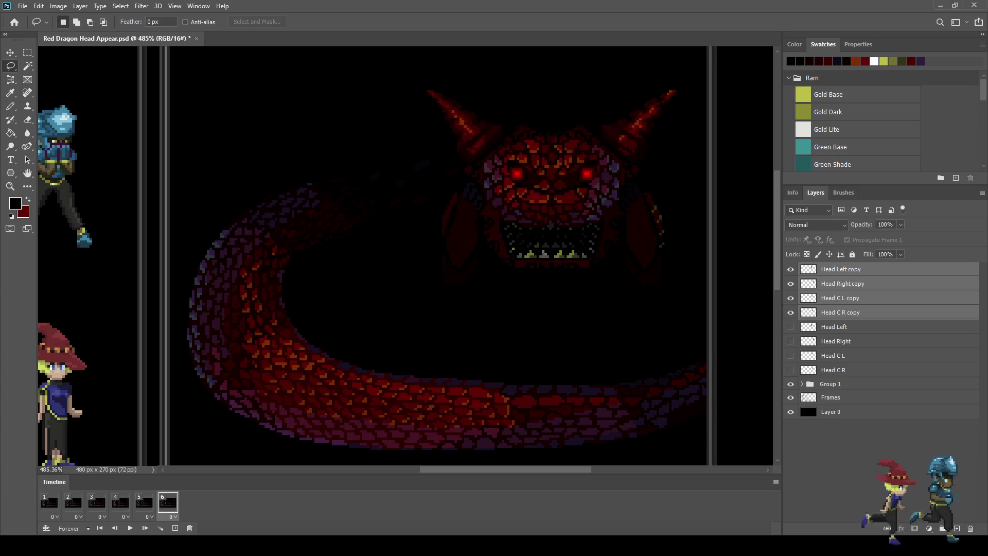
In frame 5, duplicate the four head layers again and show the copy 2 set.
left_click(144, 503)
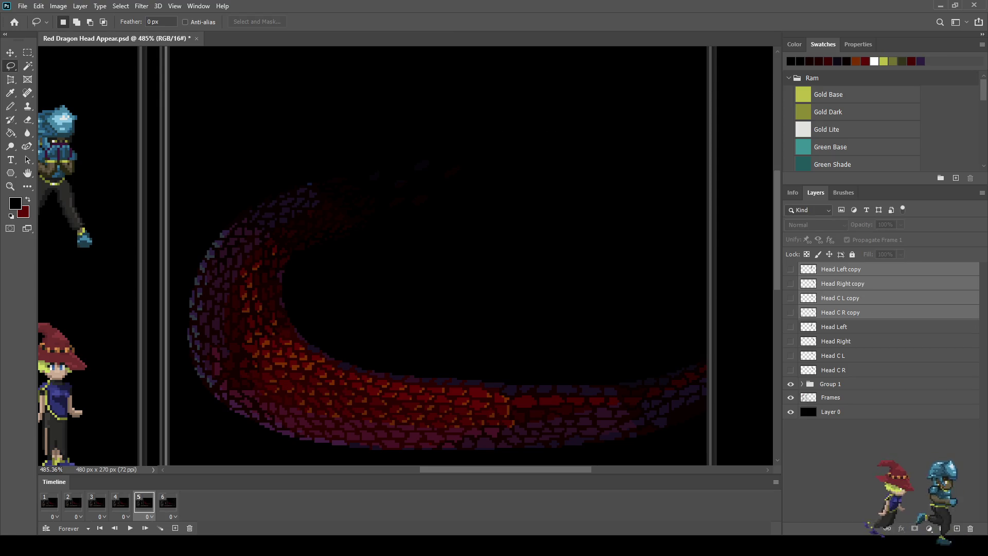
key("ctrl+j")
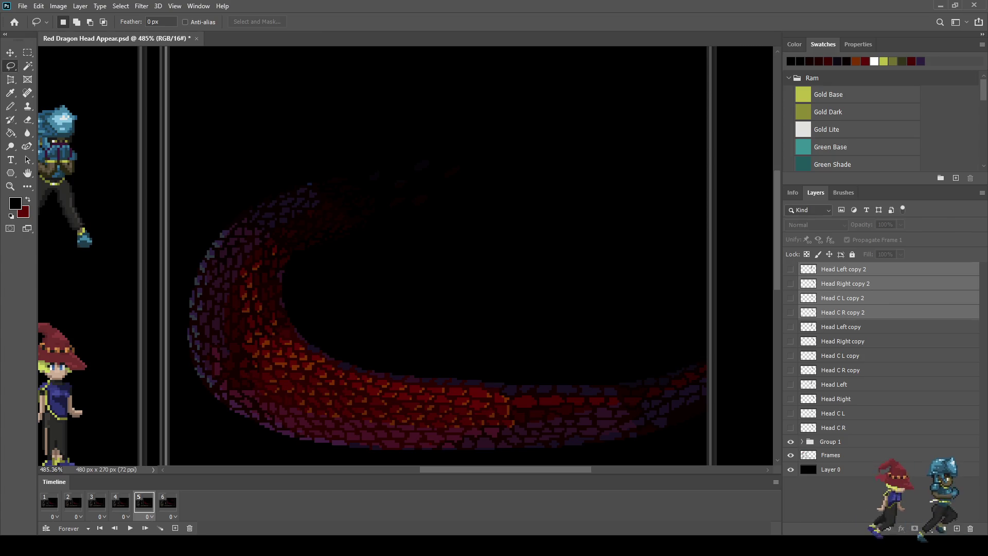
left_click(791, 312)
left_click(791, 298)
left_click(790, 284)
left_click(791, 270)
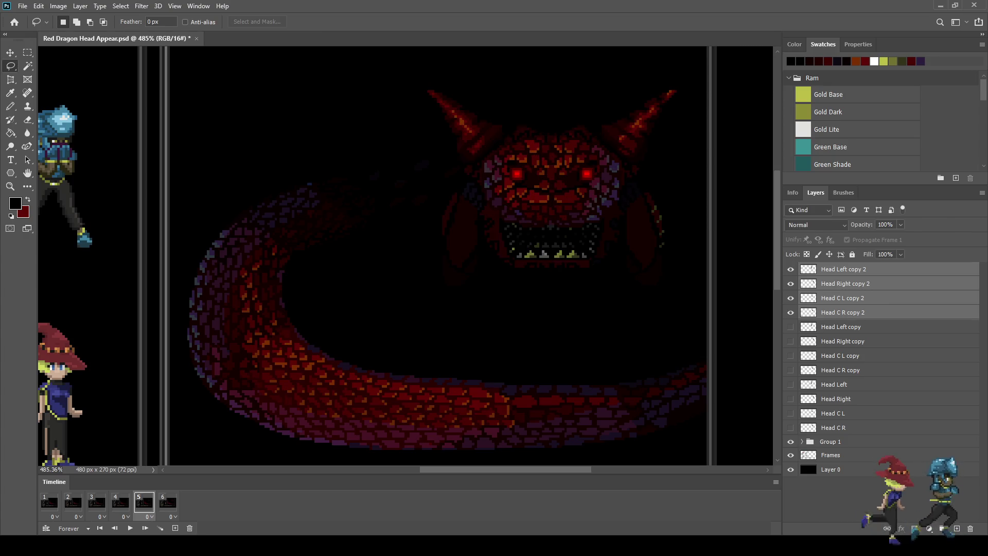
Nudge frame 5's copy 2 head set with Free Transform to X 369 px and commit.
key("ctrl+t")
key("shift+Right")
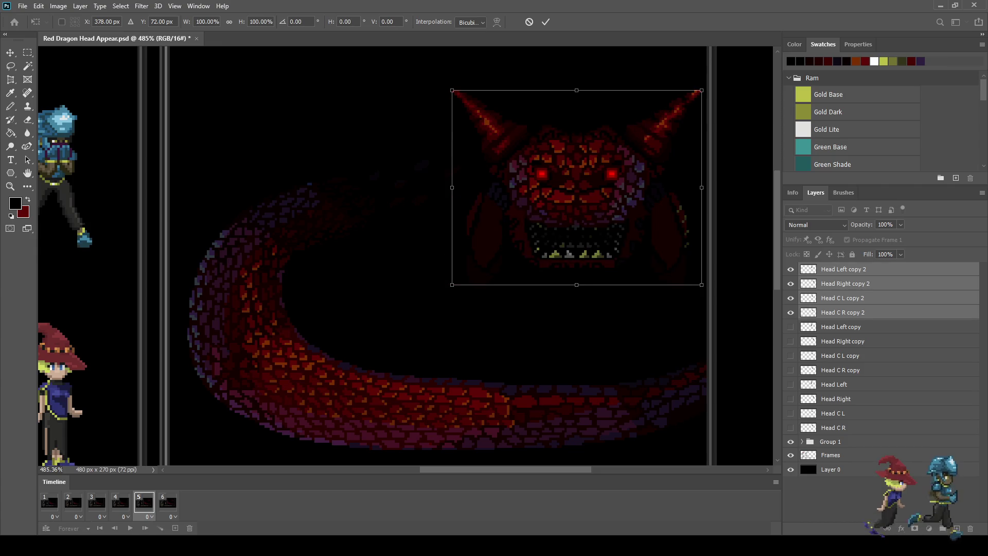
key("shift+Left")
key("Right")
key("Right")
key("Right")
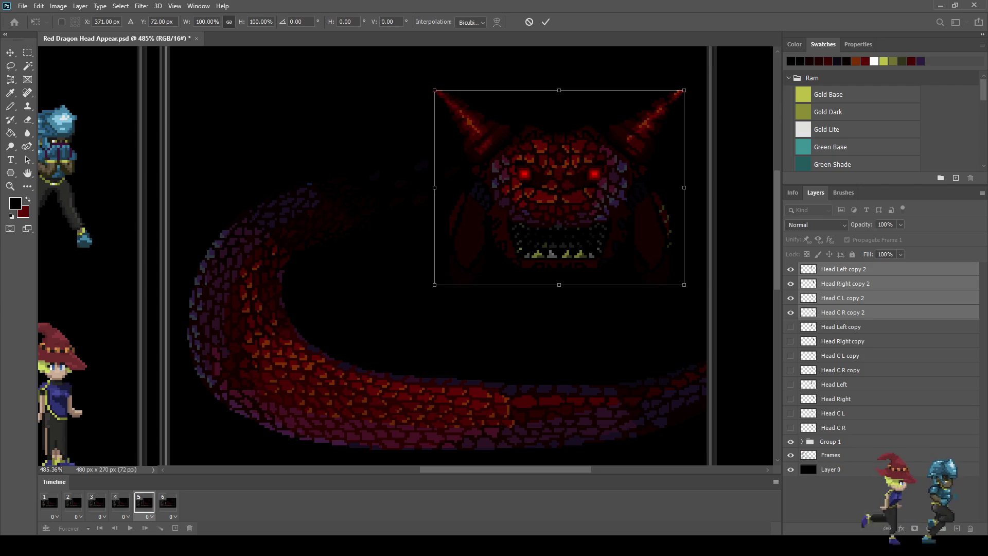
key("Left")
key("Left")
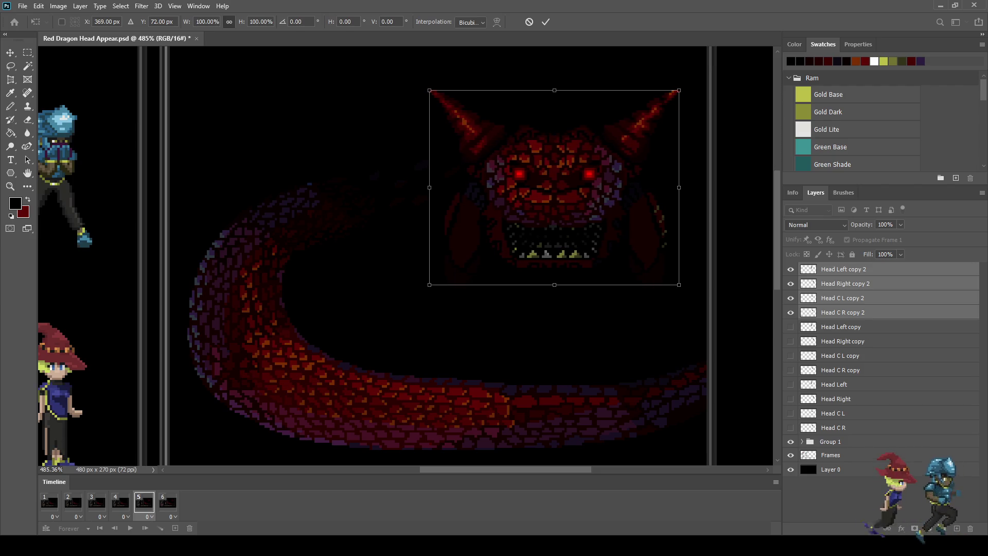
key("Return")
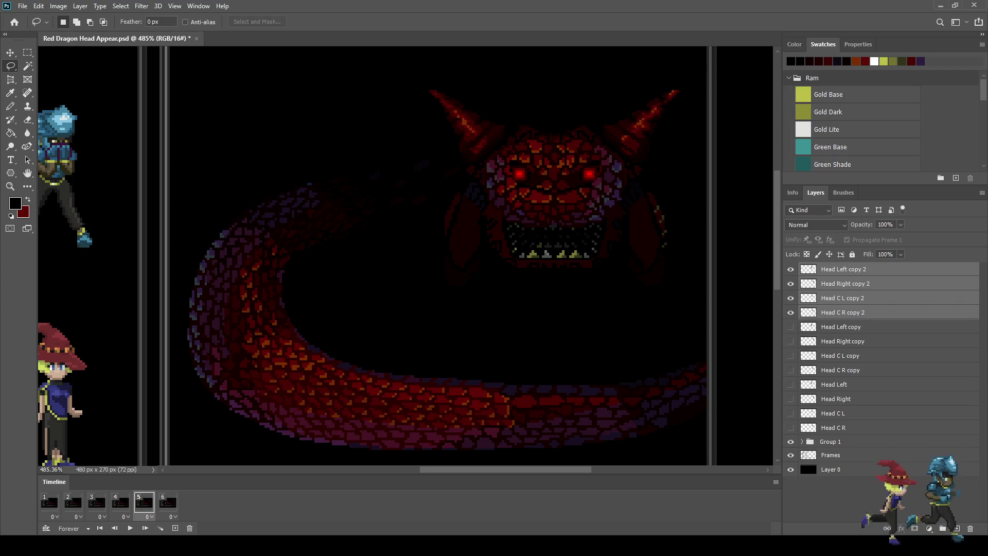
Select Head Left copy 2 and set the Paint Bucket to 30% opacity.
left_click(844, 269)
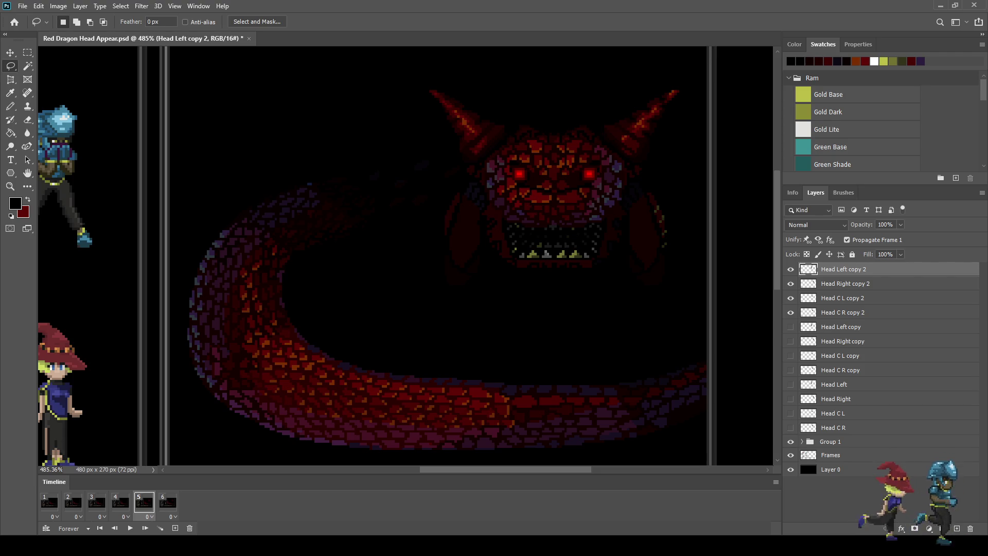
key("g")
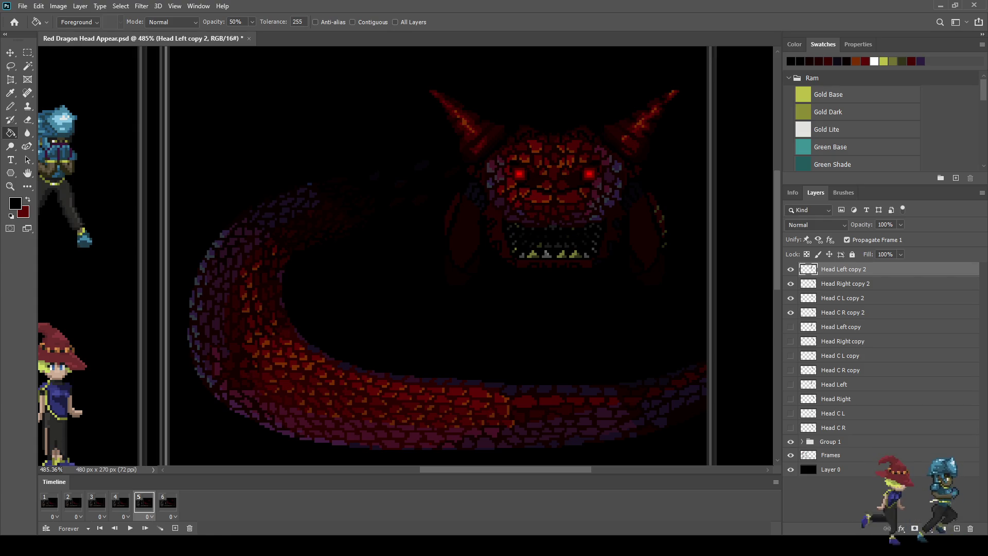
key("Return")
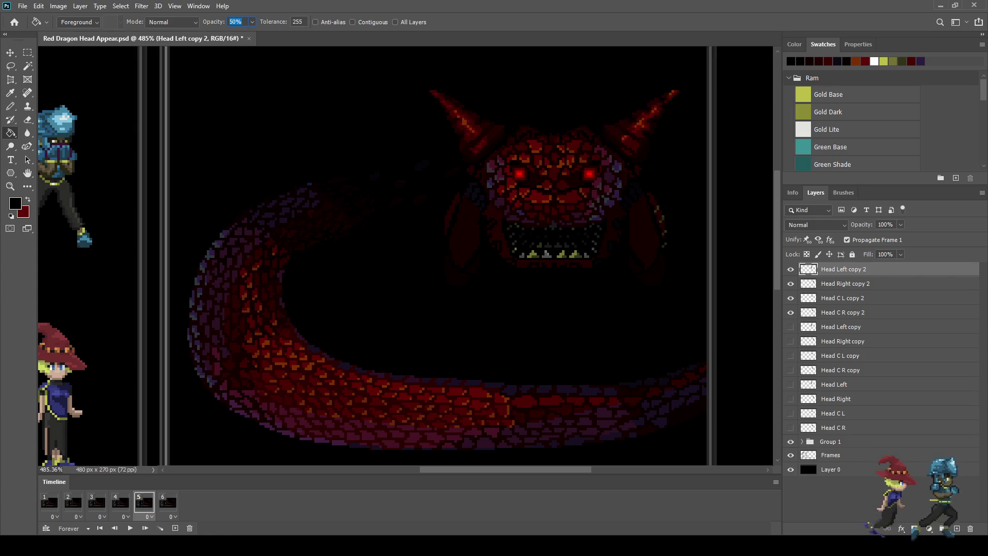
type("30")
key("Return")
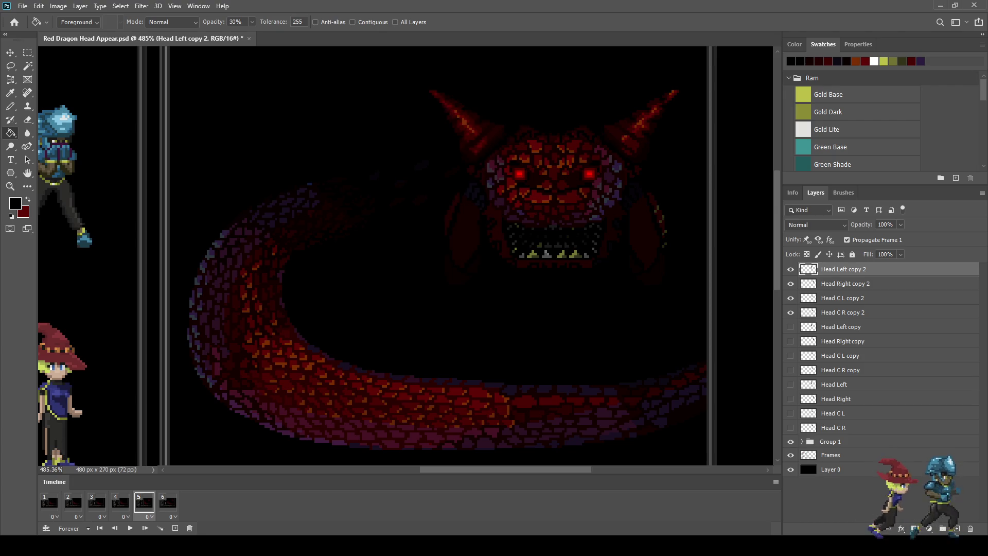
Fill the Head C R copy 2 layer with 30% black, then undo the fill that darkened the whole canvas.
left_click(845, 284)
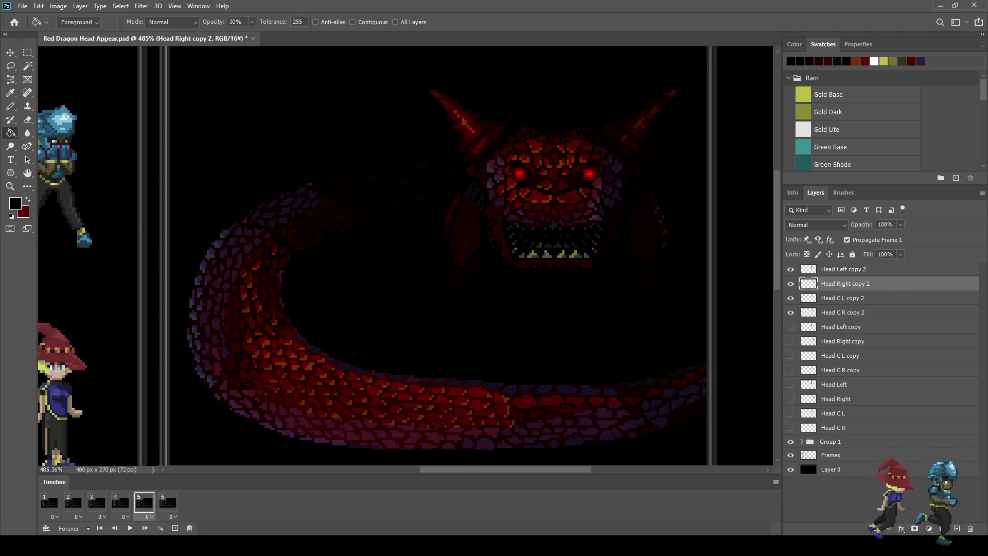
left_click(843, 313)
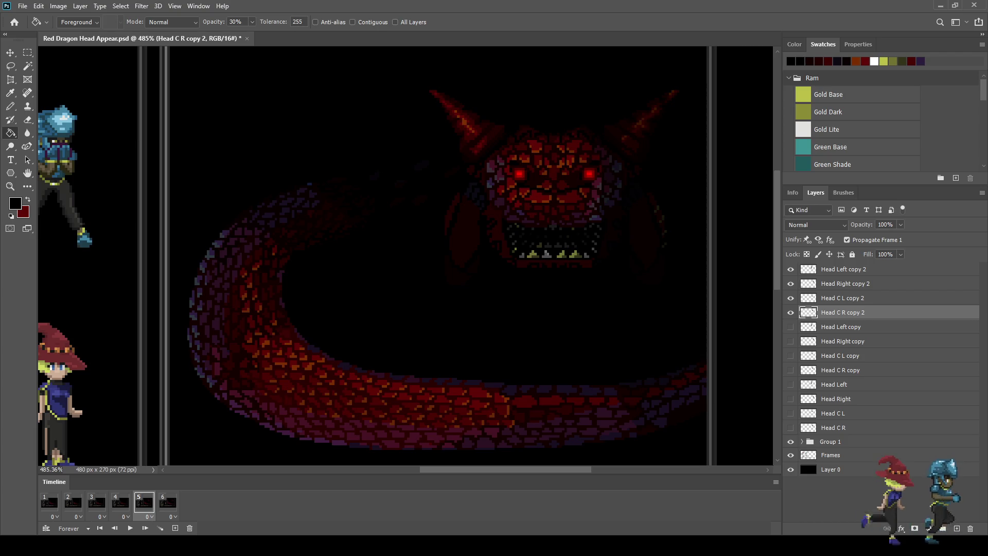
left_click(370, 288)
key("ctrl+z")
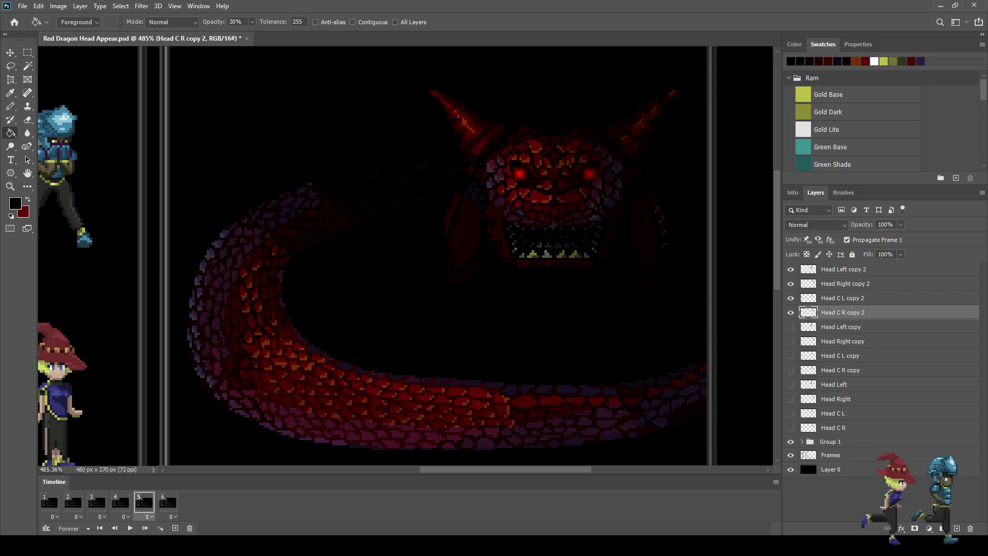
On frame 4, duplicate the four original head layers as copy 3 and move them to the top.
left_click(120, 503)
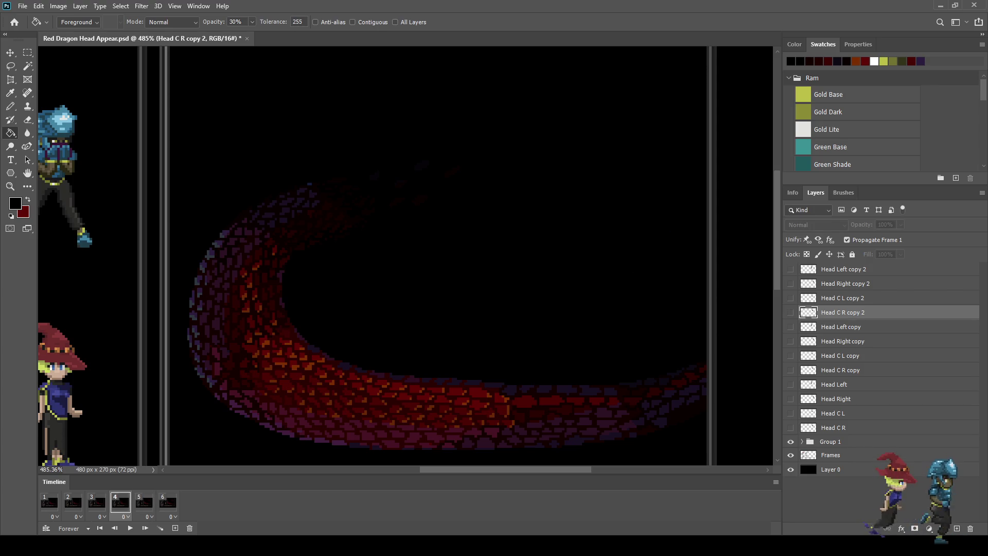
left_click(840, 370)
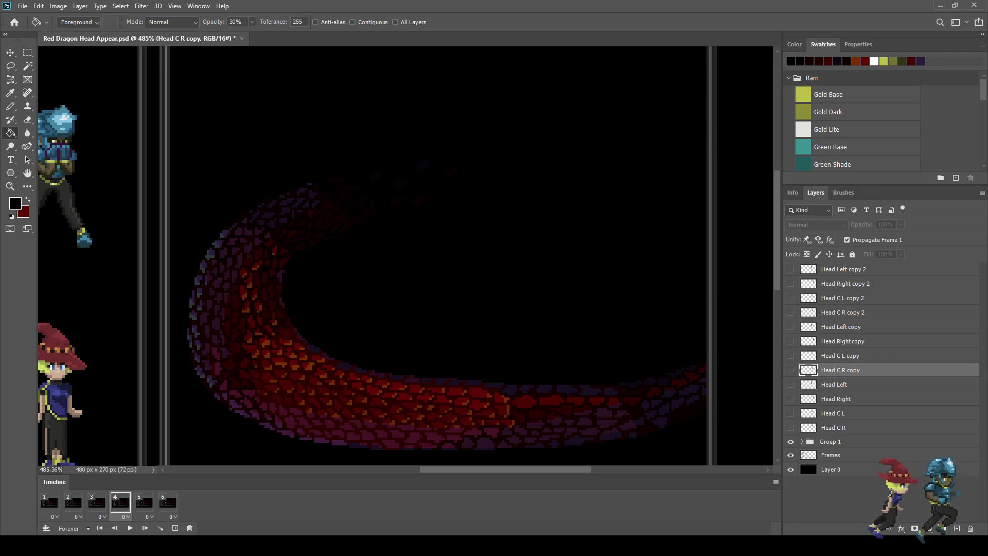
left_click(833, 428)
left_click(835, 384, "shift")
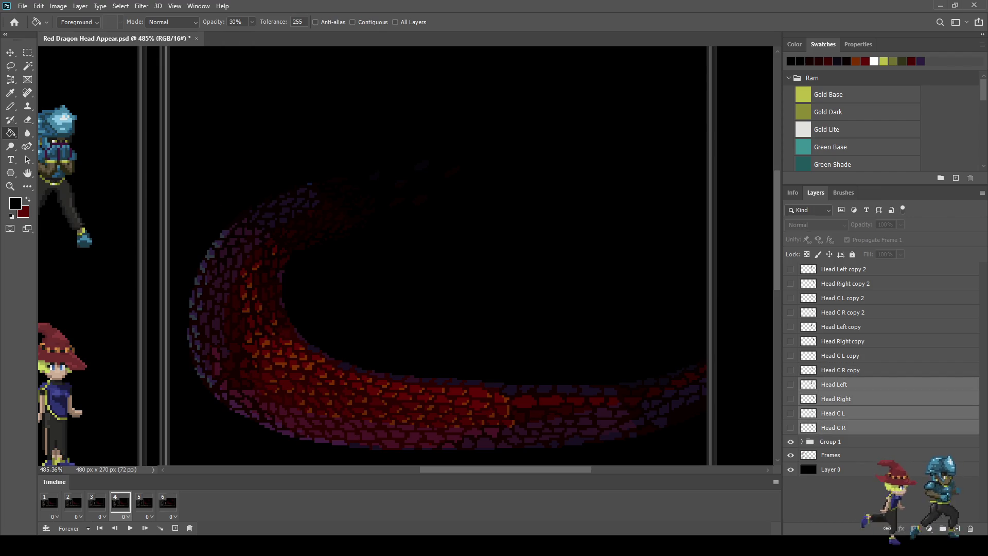
key("ctrl+j")
left_click_drag(844, 299, 845, 264)
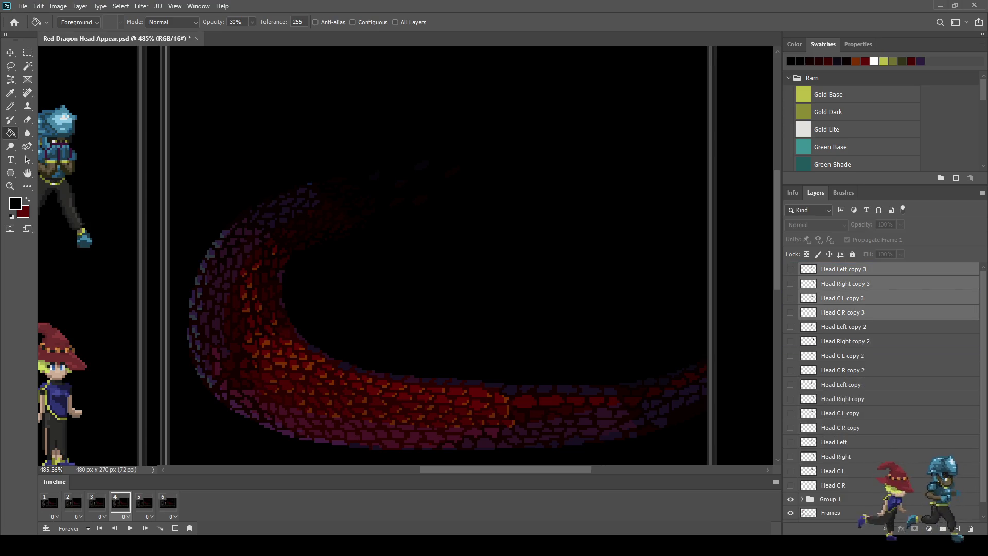
Show the four copy 3 head layers, preview the animation, and nudge them right to X 372 px.
left_click(791, 312)
left_click(791, 298)
left_click(790, 283)
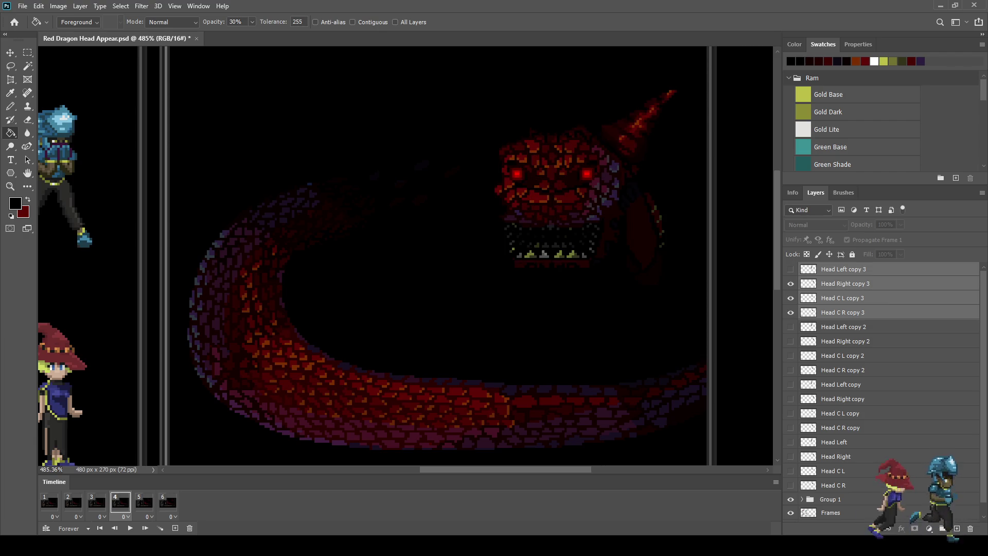
left_click(790, 269)
key("space")
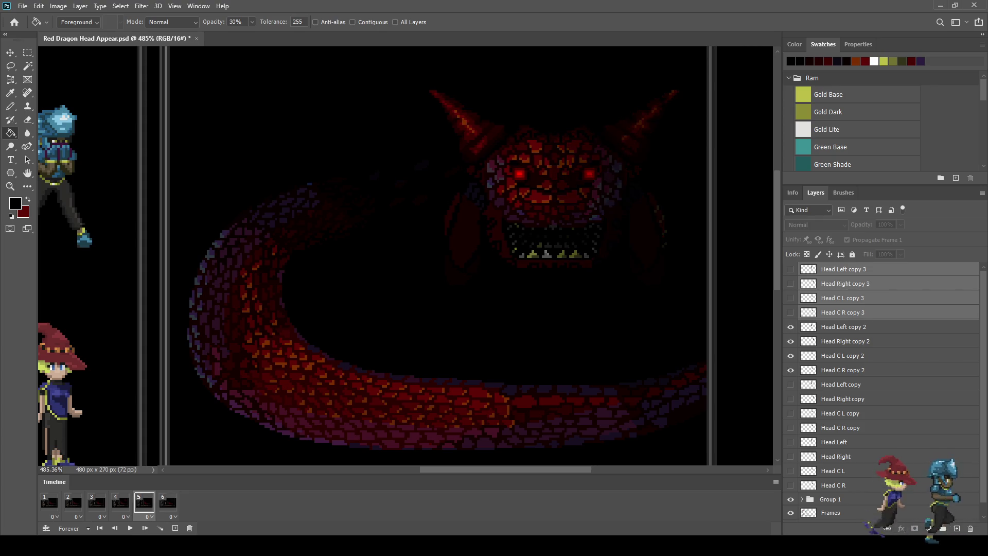
key("space")
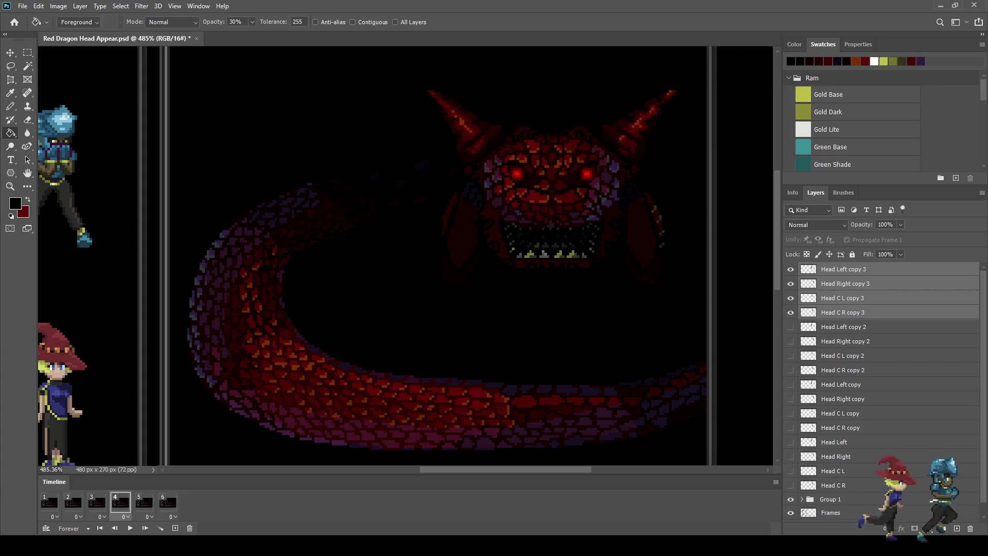
key("ctrl+t")
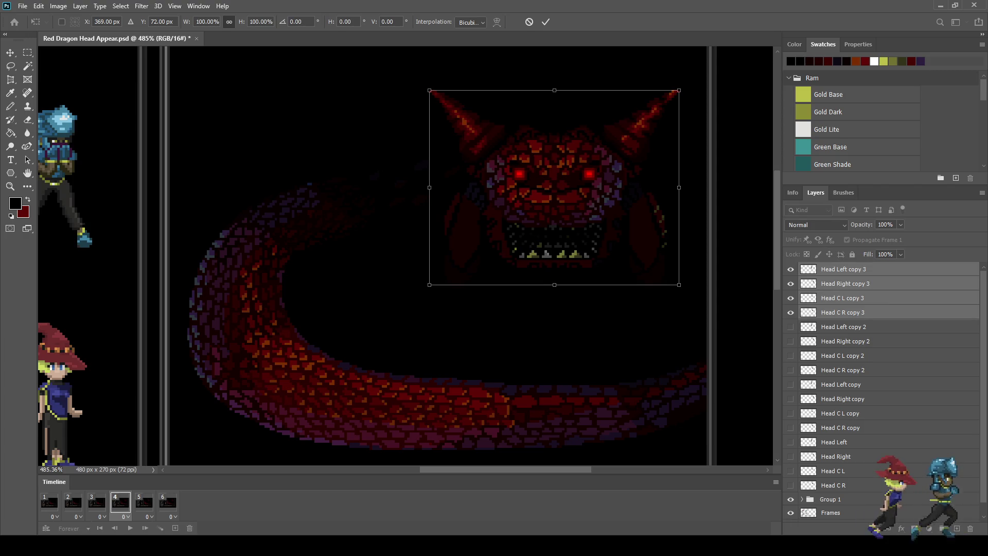
key("Right")
key("Right")
key("Right")
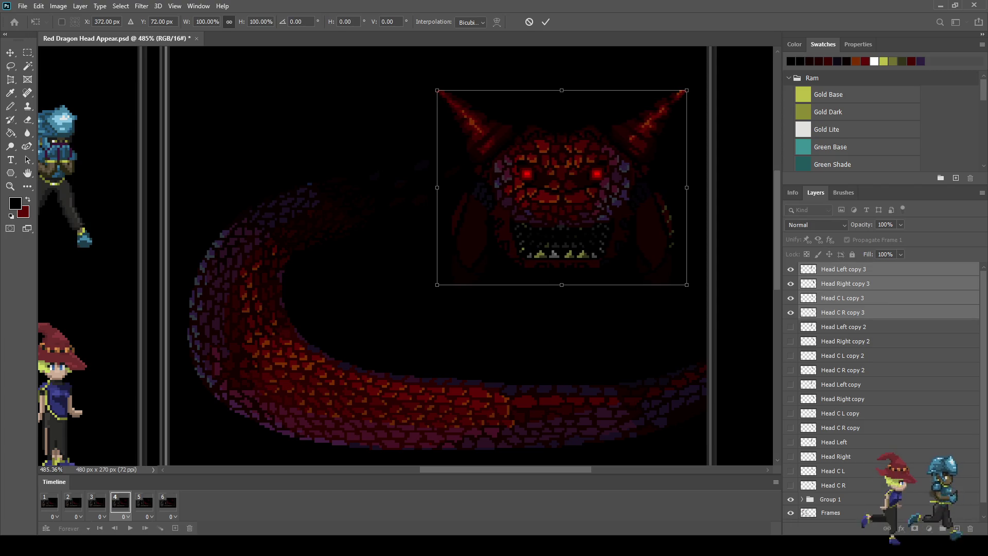
Commit the move and fill the Head C R, Head Right, Head C L and Head Left copy 3 layers with 30% black.
key("Return")
key("g")
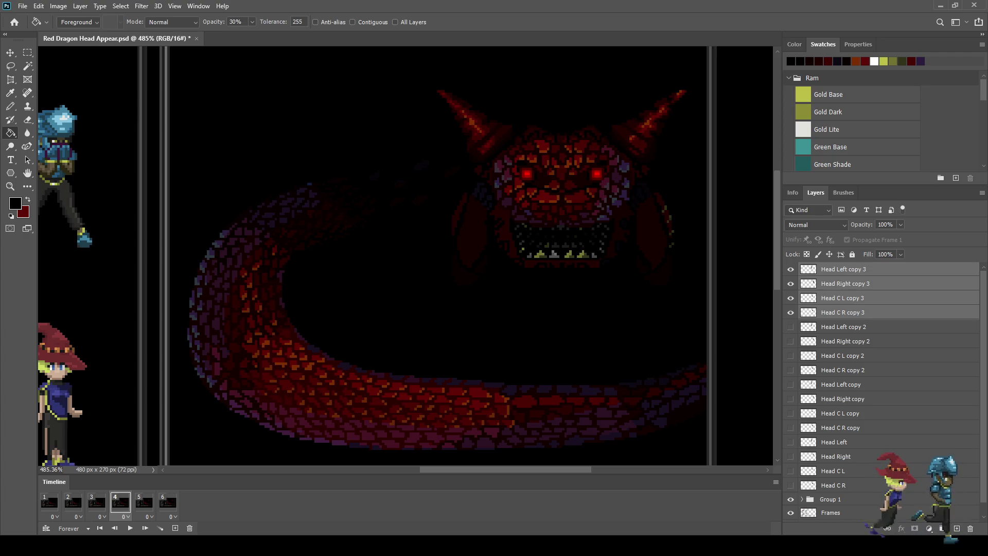
left_click(842, 312)
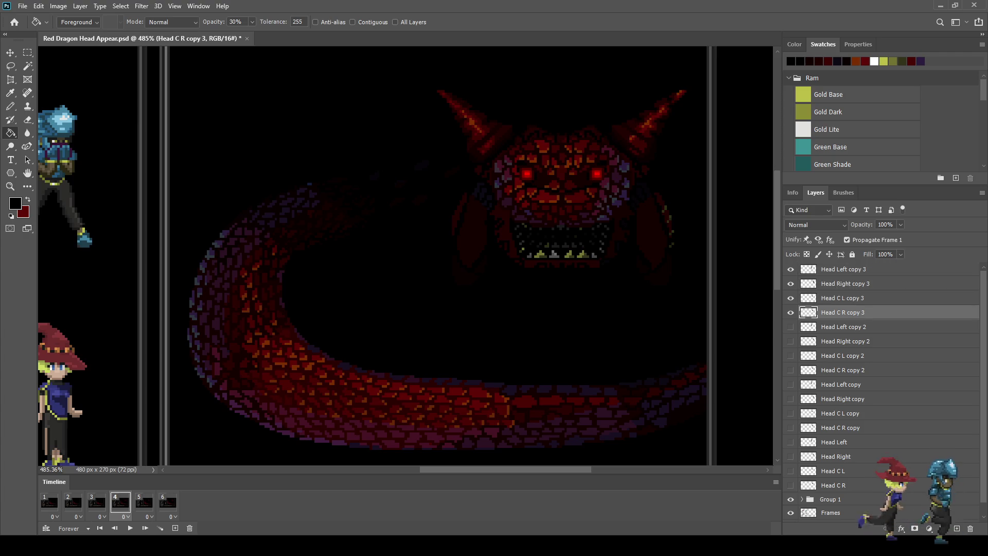
left_click(845, 283)
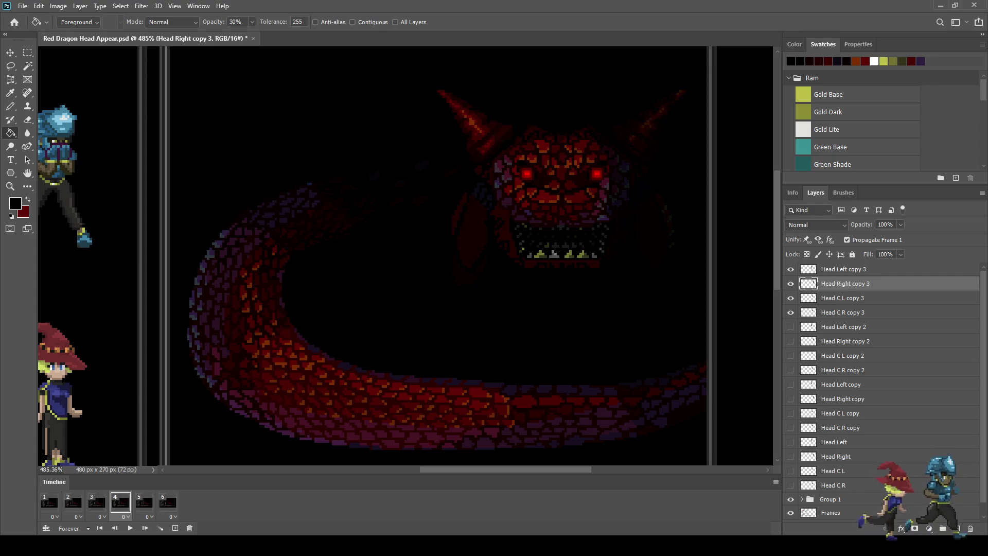
left_click(843, 312)
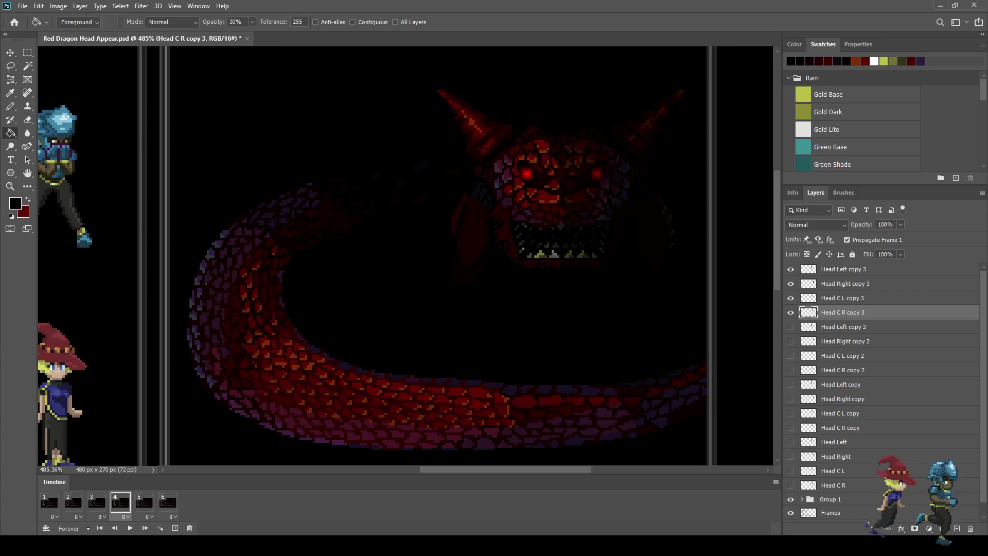
left_click(843, 298)
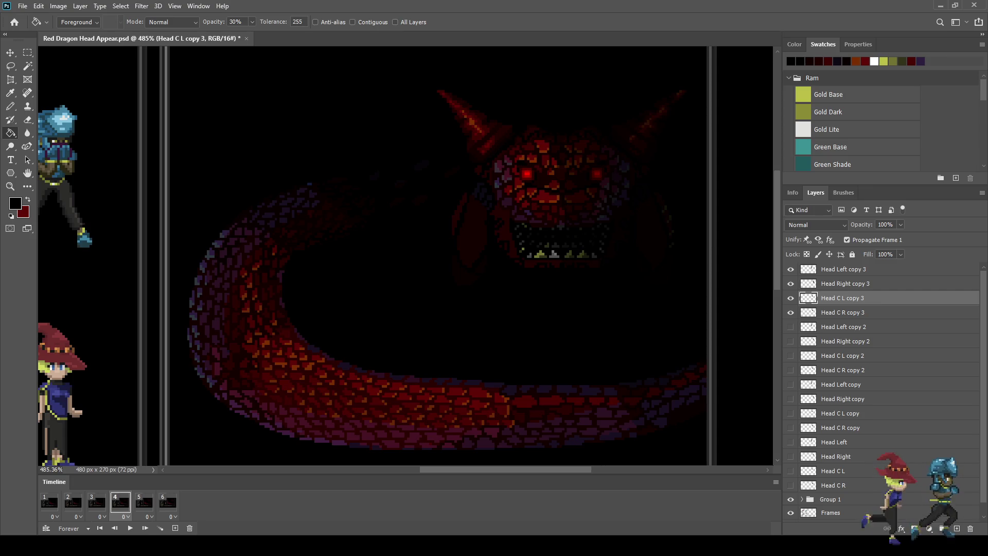
left_click(843, 269)
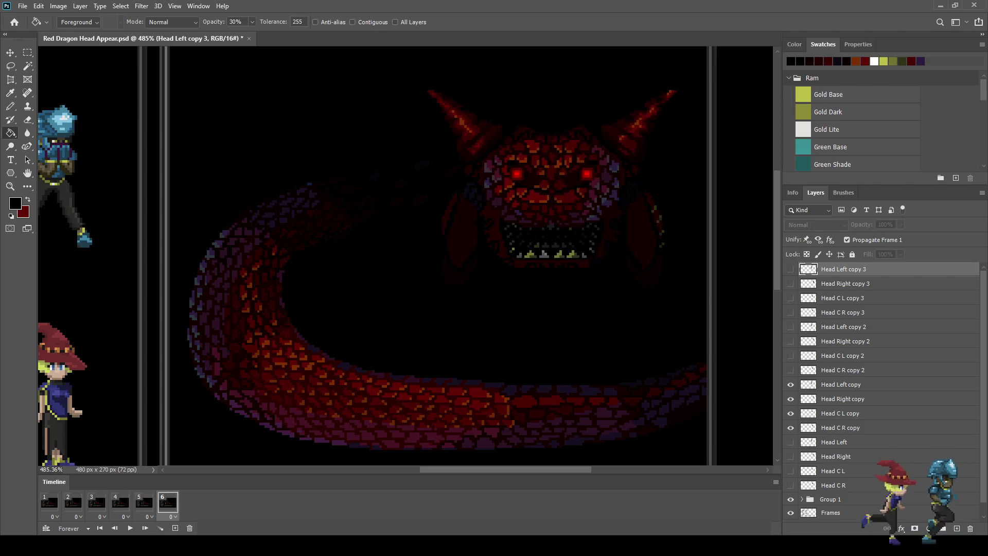
Play and stop the animation preview, then step back through frame 4 to frame 3.
key("space")
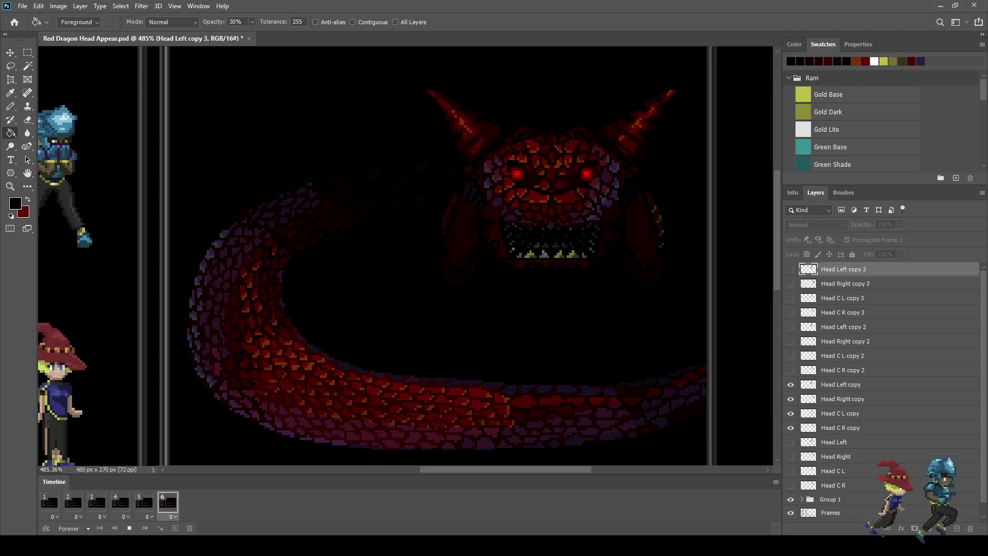
key("space")
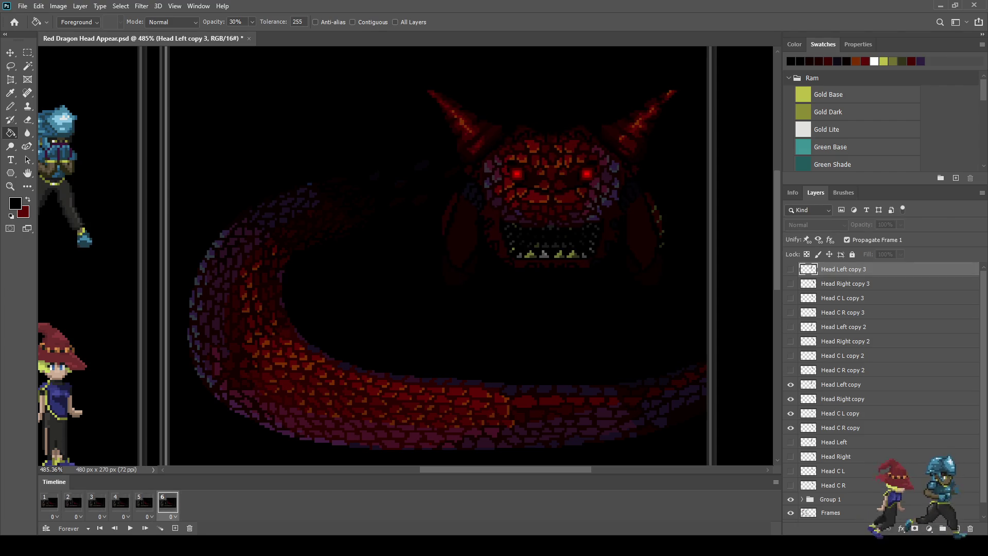
key("Left")
key("Left")
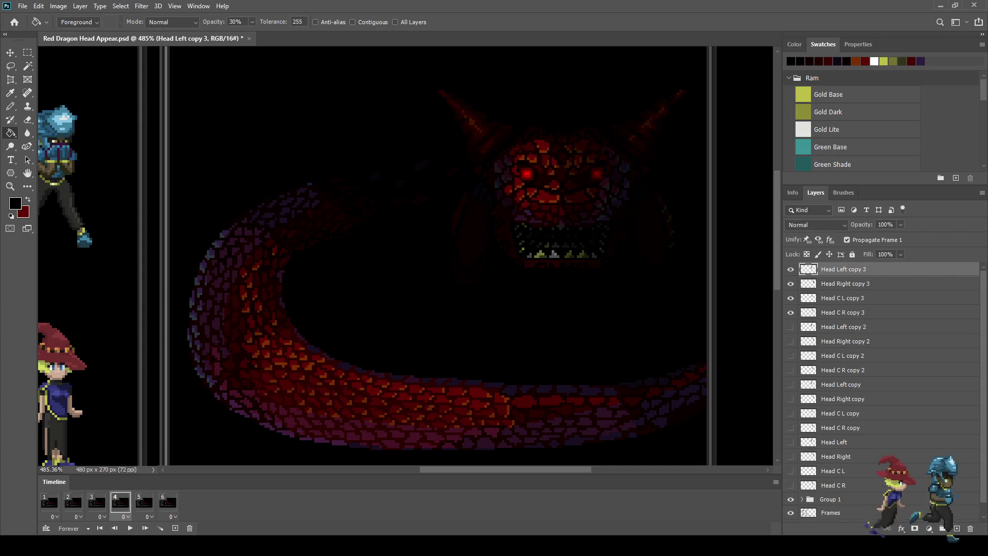
key("Left")
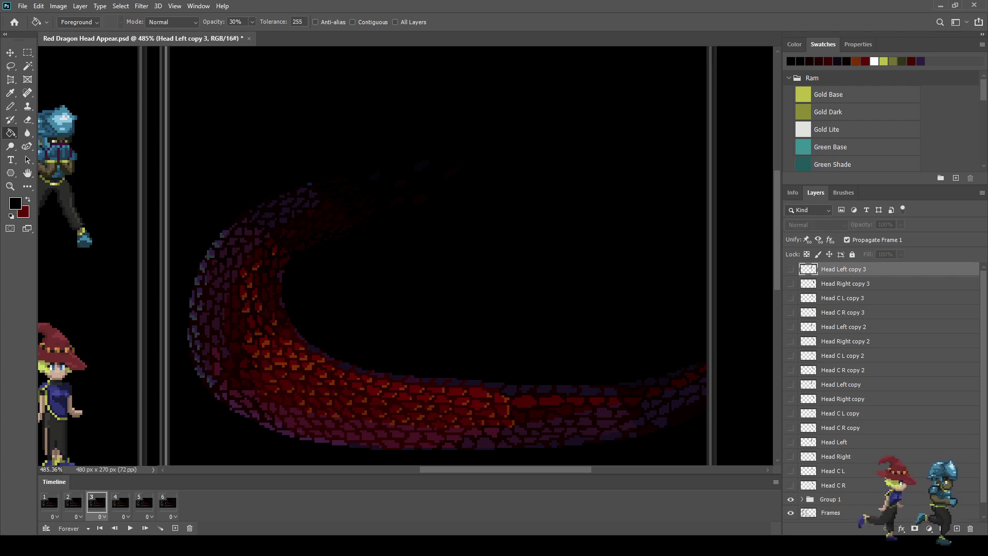
Duplicate the four original head layers as copy 4, move them above copy 3, and show them.
left_click(833, 485)
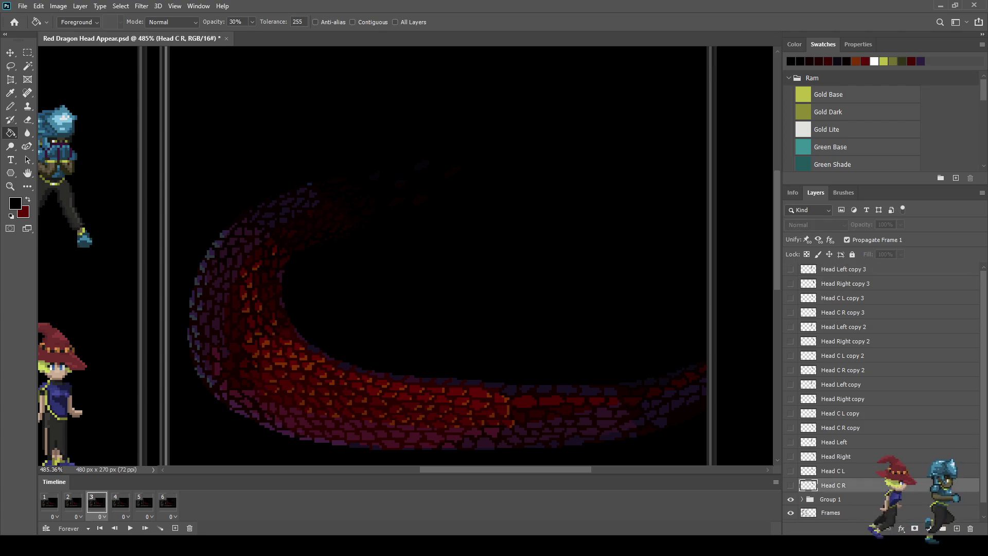
left_click(834, 442, "shift")
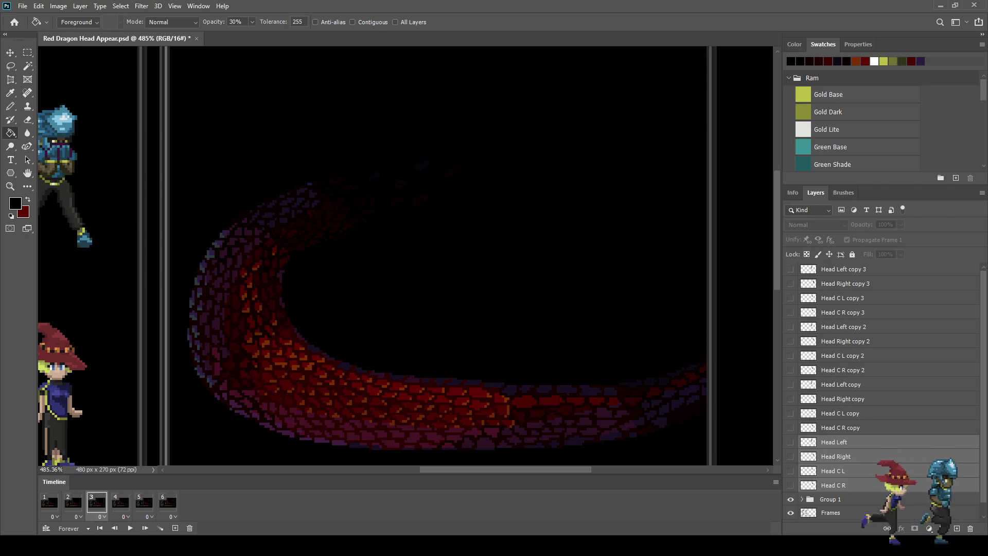
key("ctrl+j")
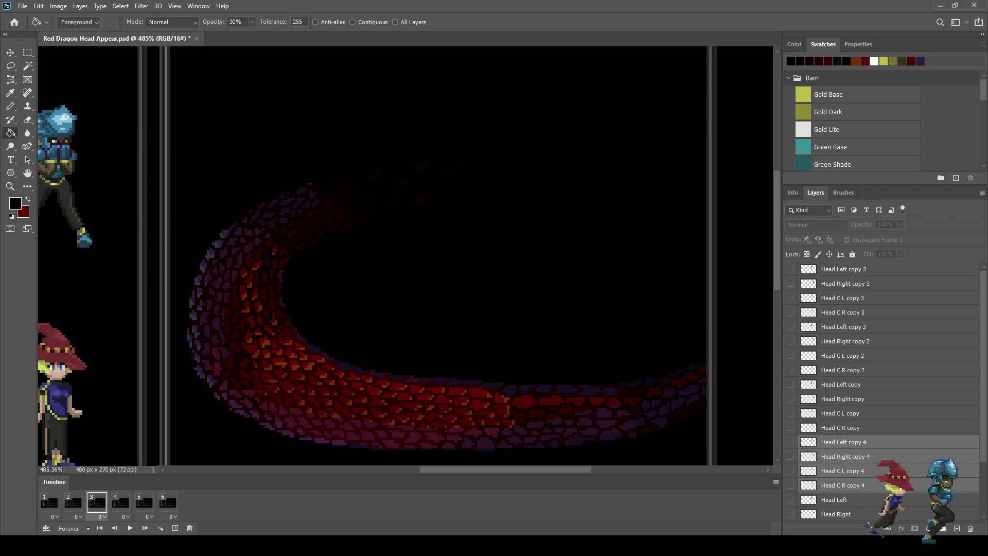
left_click_drag(844, 448, 844, 264)
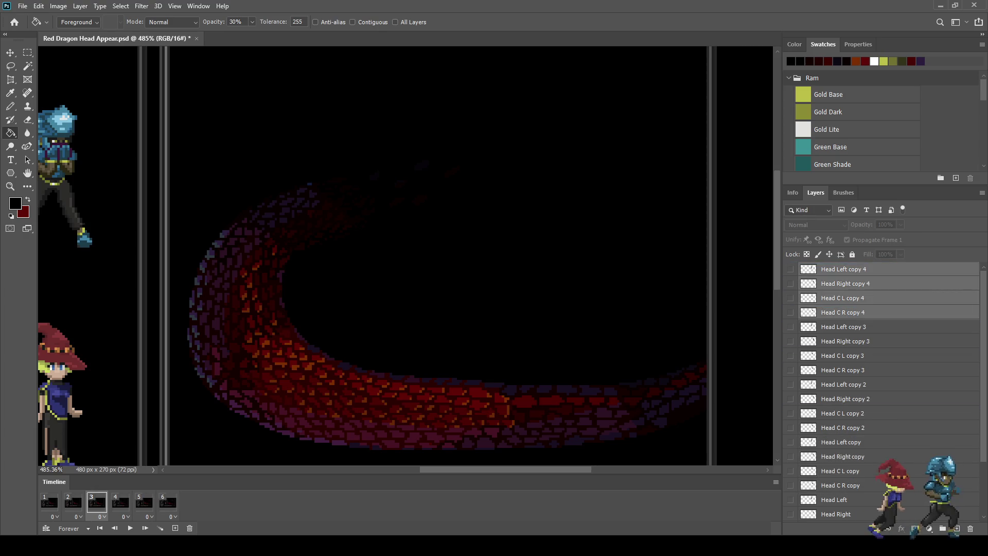
left_click(790, 313)
left_click(791, 298)
left_click(790, 284)
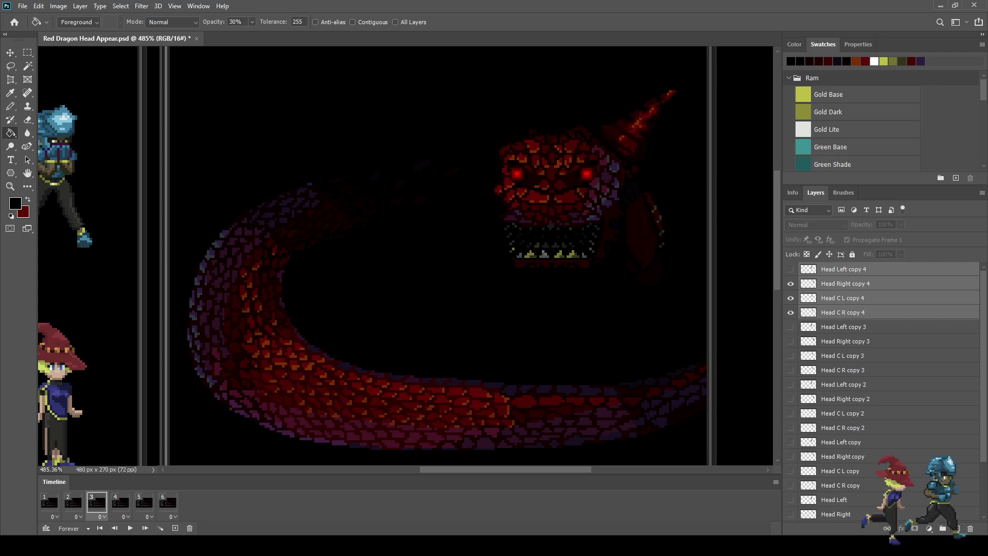
left_click(790, 269)
Preview the frames, then shift the copy 4 dragon head right to X 374 px.
key("space")
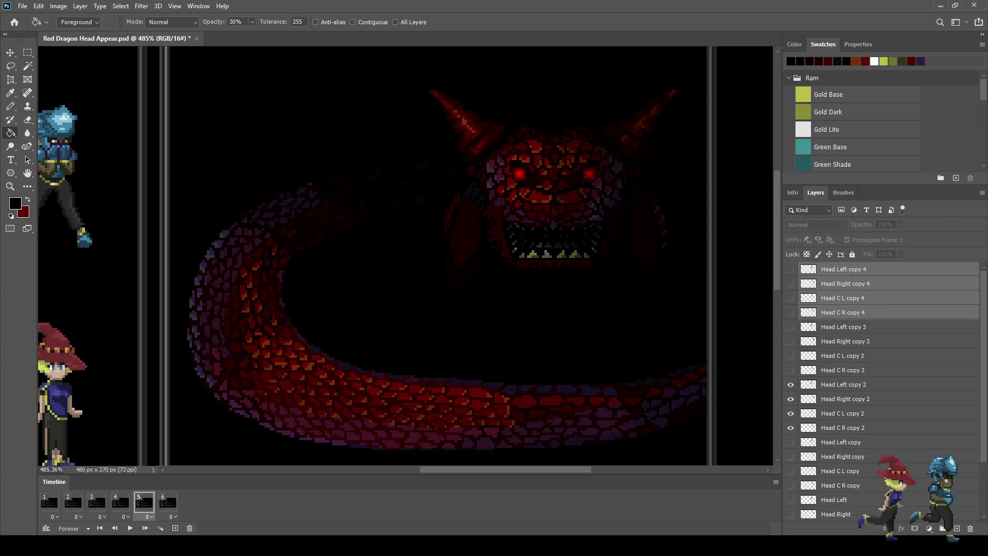
key("space")
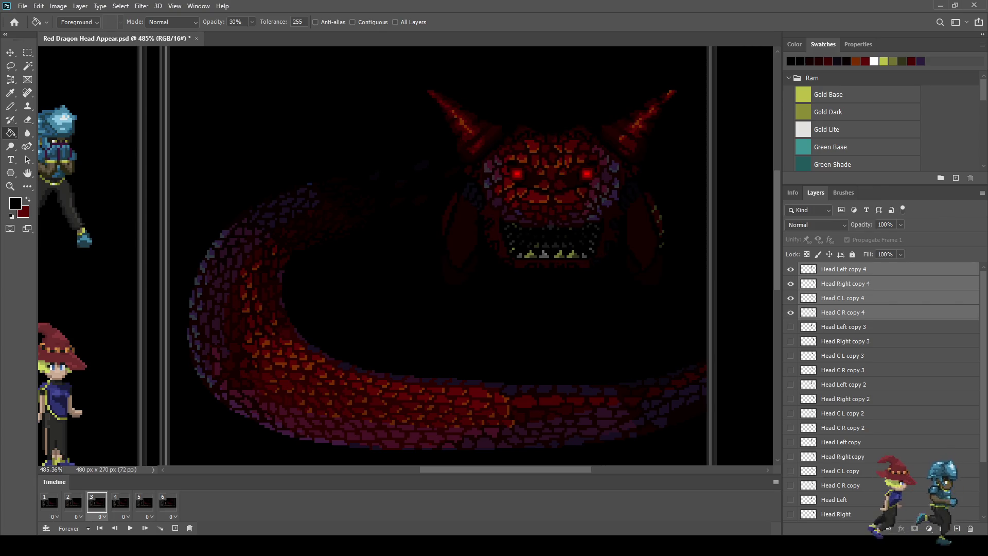
key("ctrl+t")
key("Right")
key("Right")
key("Right")
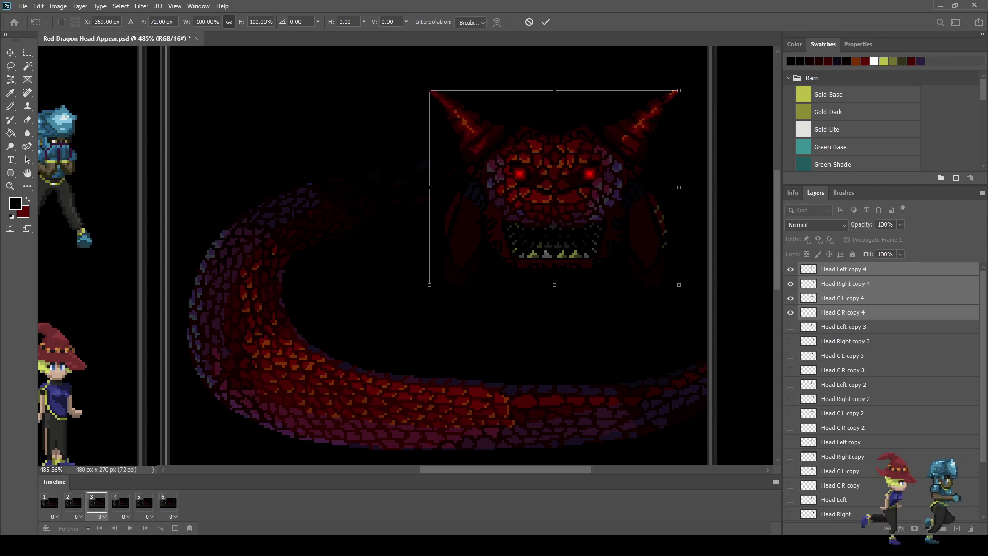
key("Right")
key("Right")
key("Right")
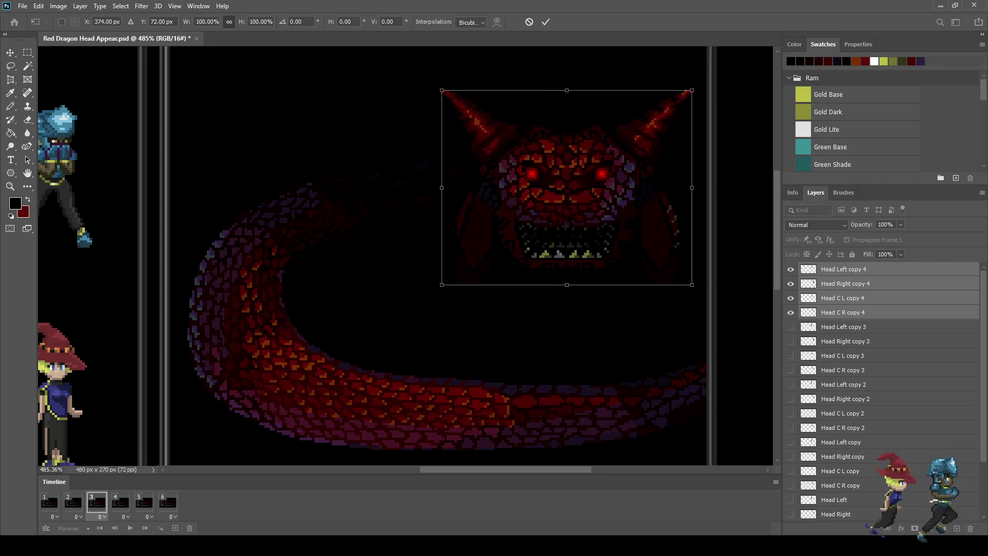
key("Return")
Switch to the Paint Bucket, check the later frames, and return to frame 3 with Head Right copy 4 selected.
key("g")
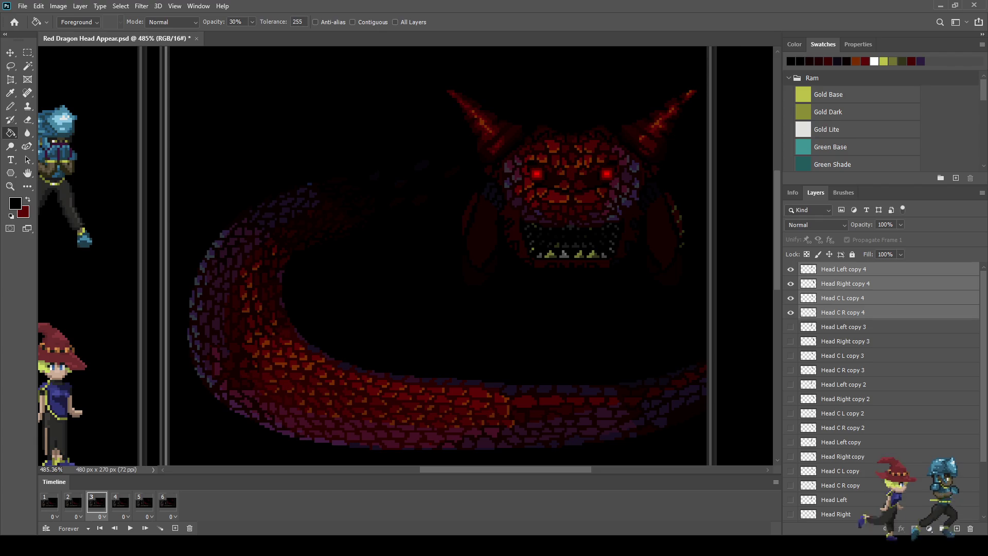
key("Right")
key("Right")
key("Right")
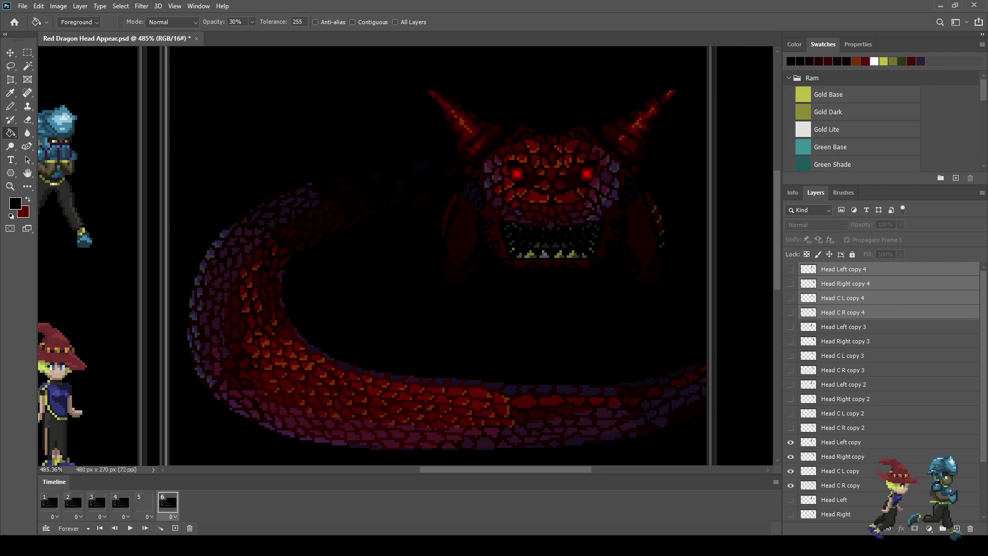
key("Left")
key("Left")
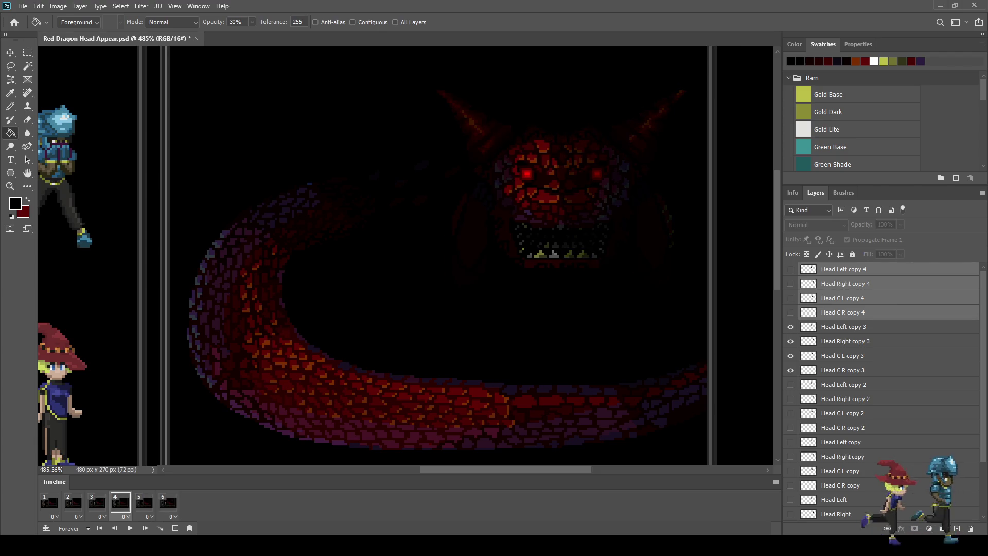
key("Left")
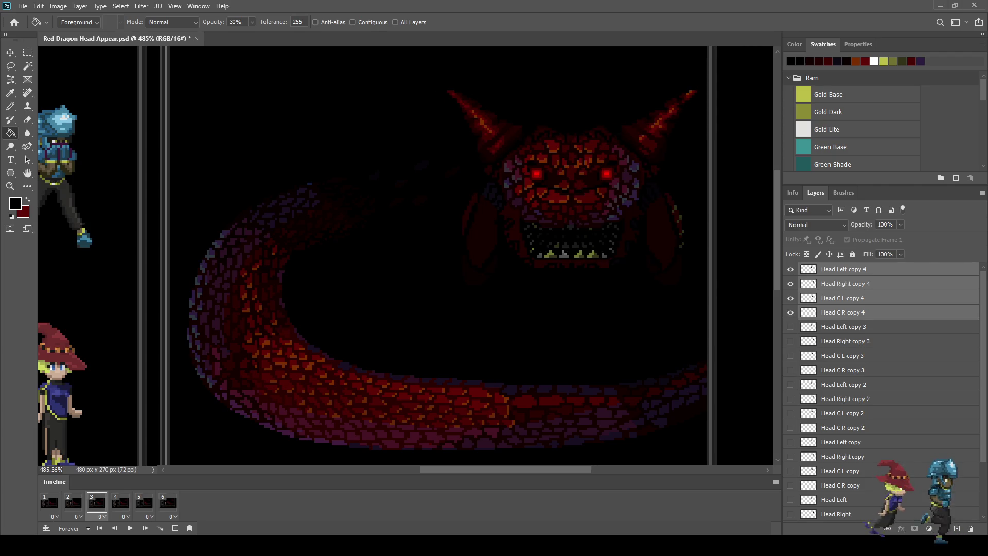
left_click(846, 284)
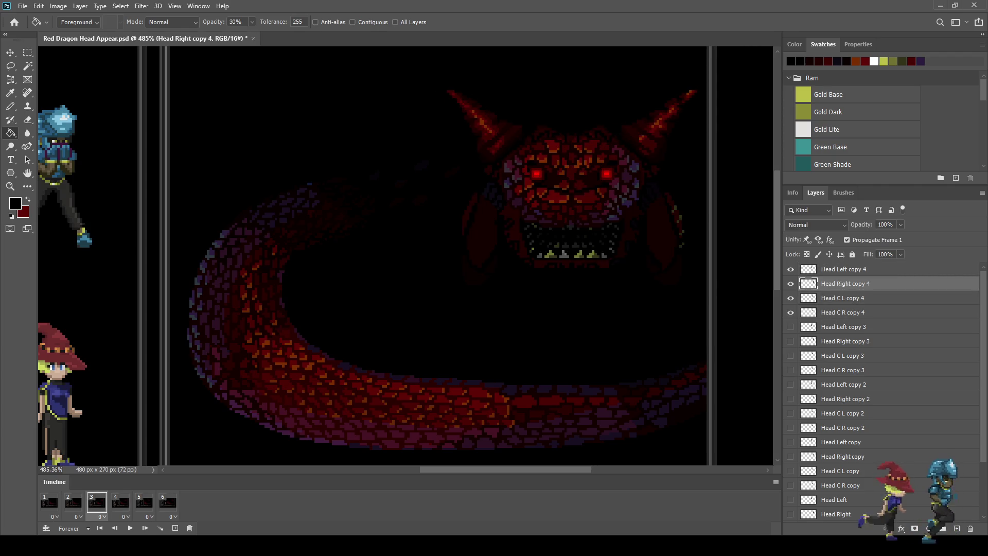
Fill the Head Right, Head C R, Head C L and Head Left copy 4 layers with 30% black.
left_click(669, 113)
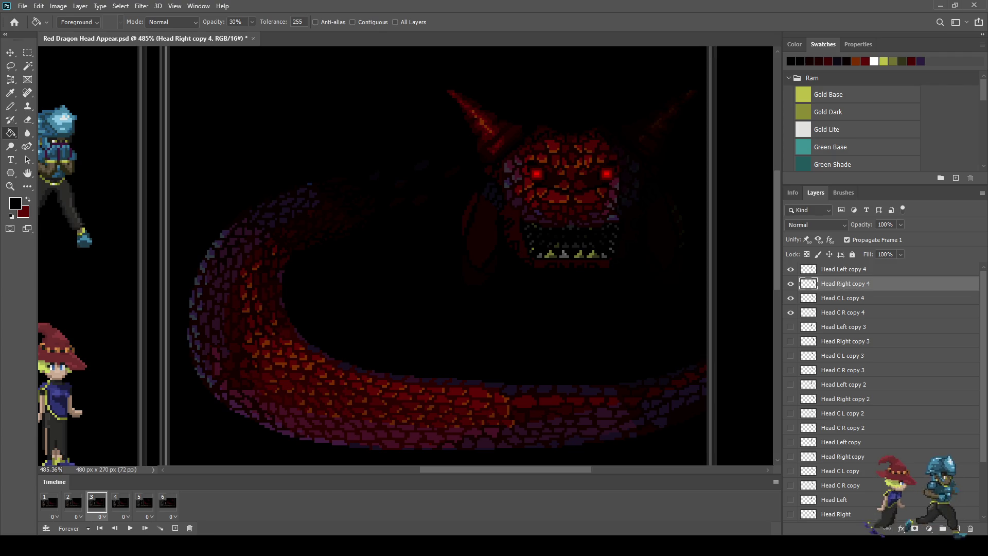
left_click(843, 312)
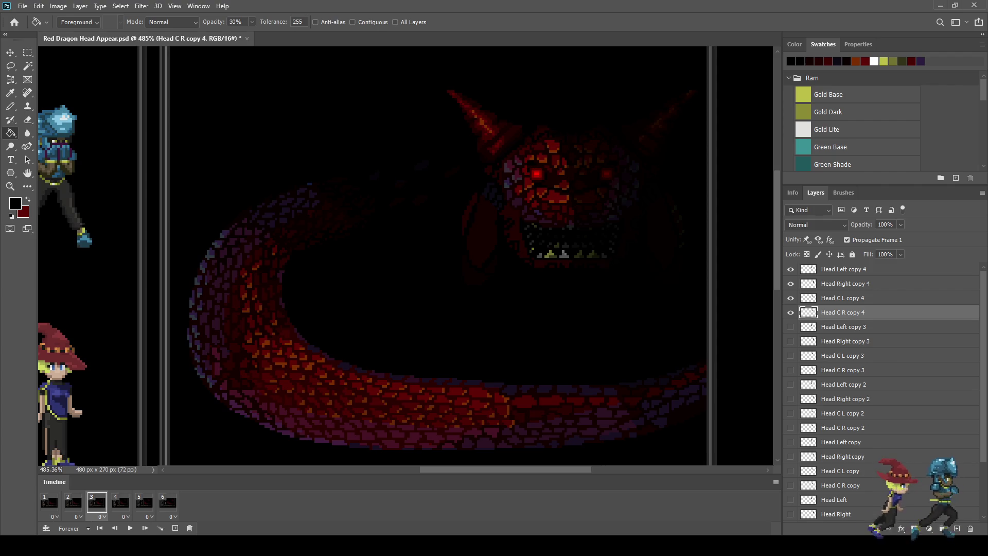
left_click(843, 298)
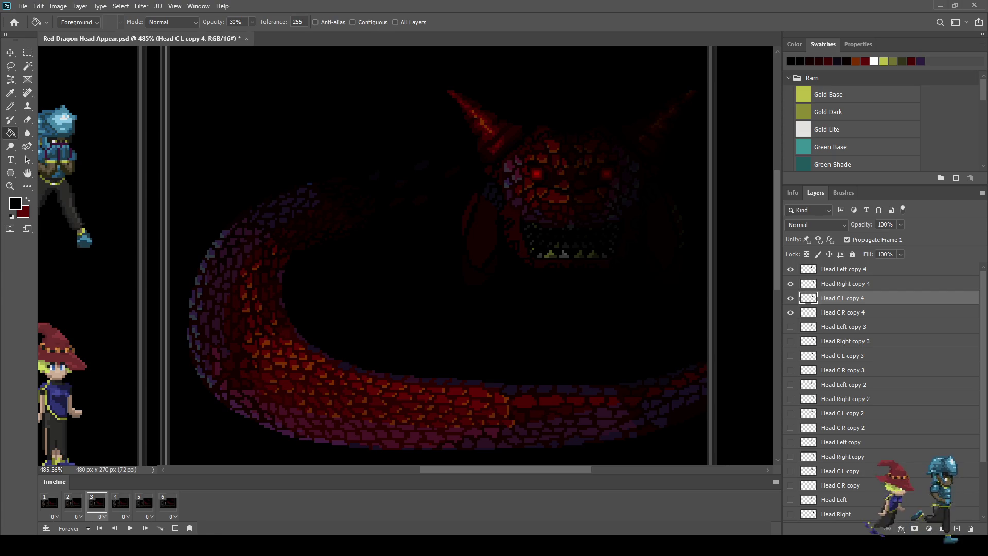
left_click(843, 269)
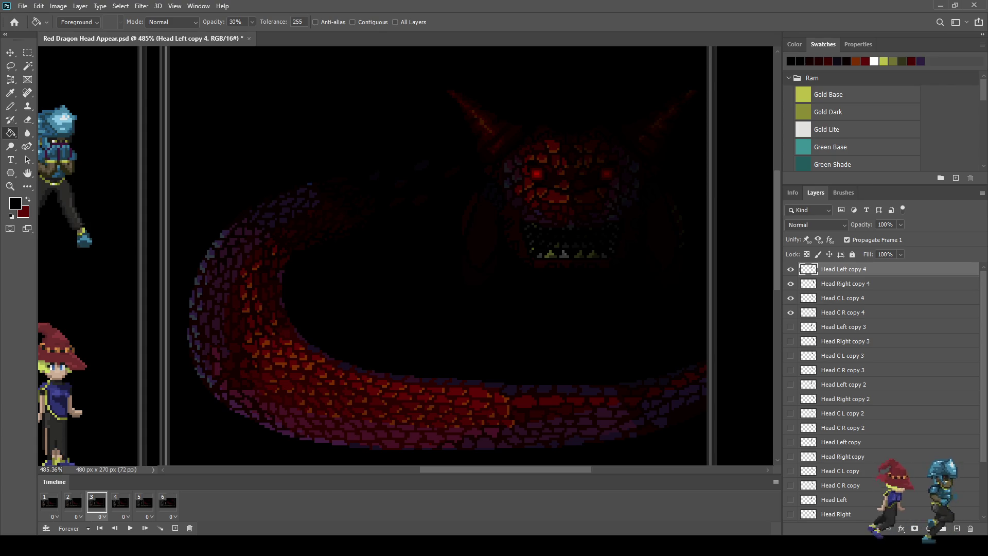
Step through frames 4, 5 and 6 to compare the dragon head's brightness.
left_click(121, 502)
left_click(144, 502)
left_click(168, 502)
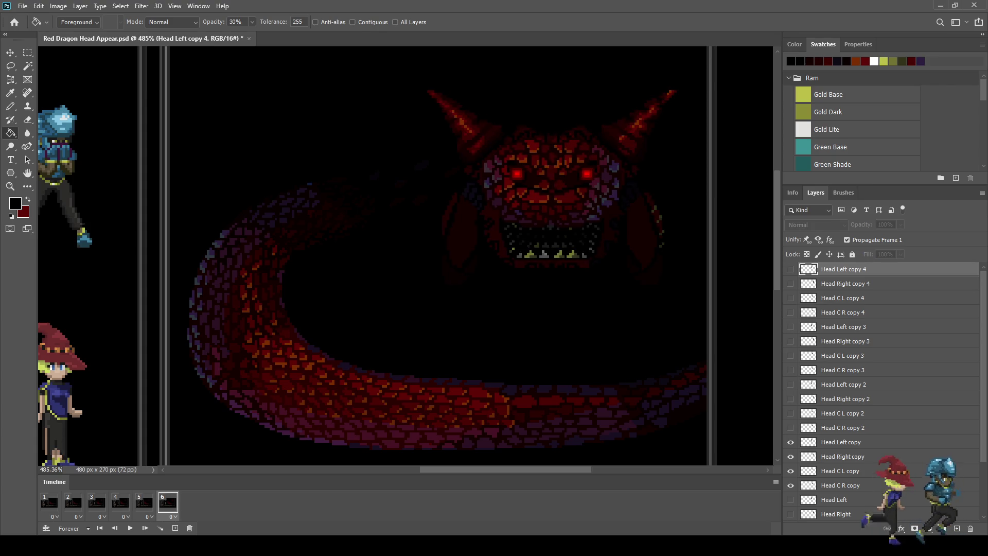
From frame 3, play, stop and step through the animation to check the fade-in, ending on frame 2.
left_click(73, 502)
left_click(97, 503)
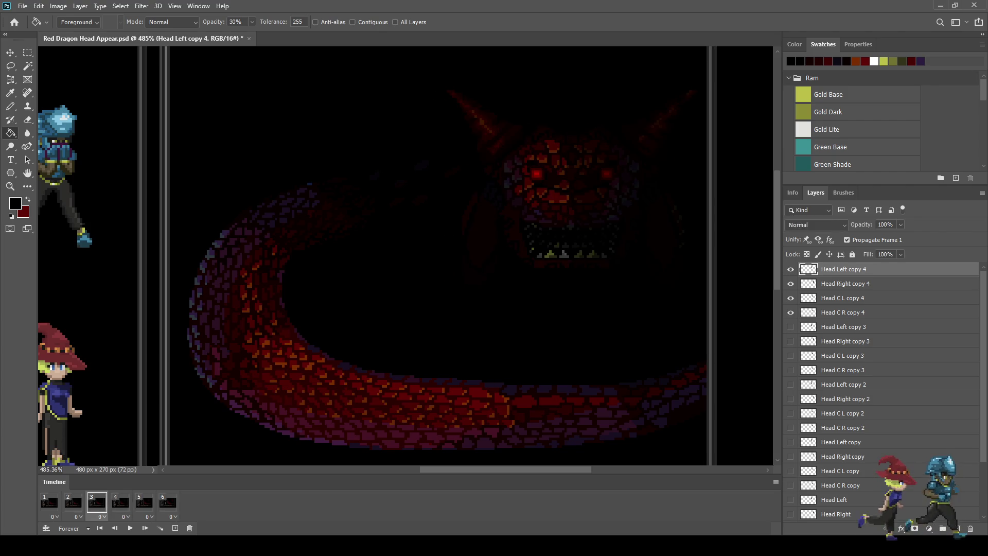
key("space")
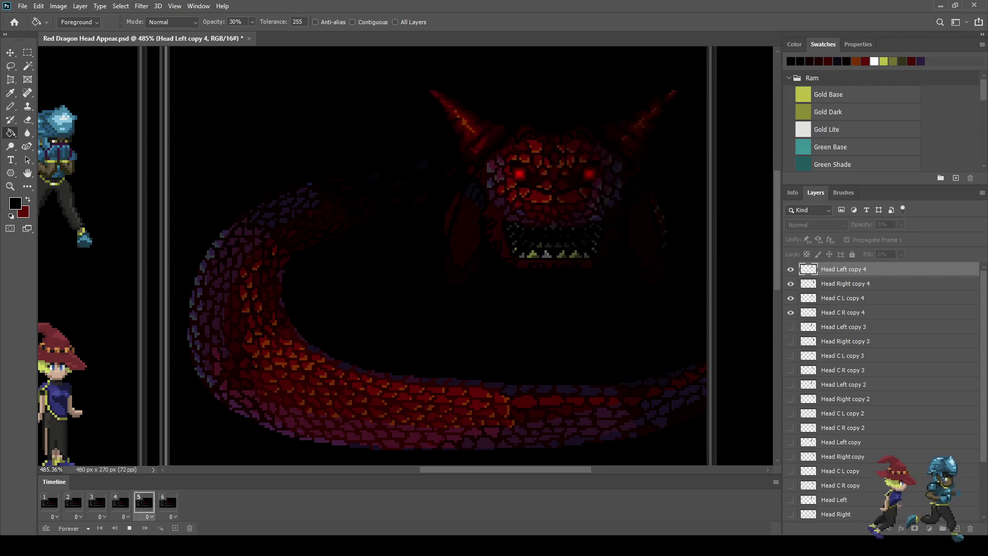
key("space")
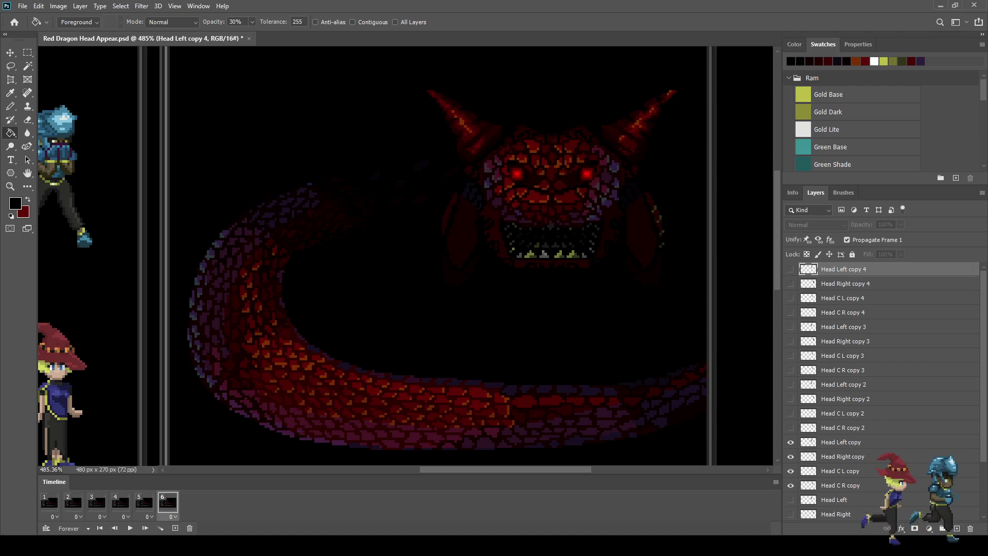
key("space")
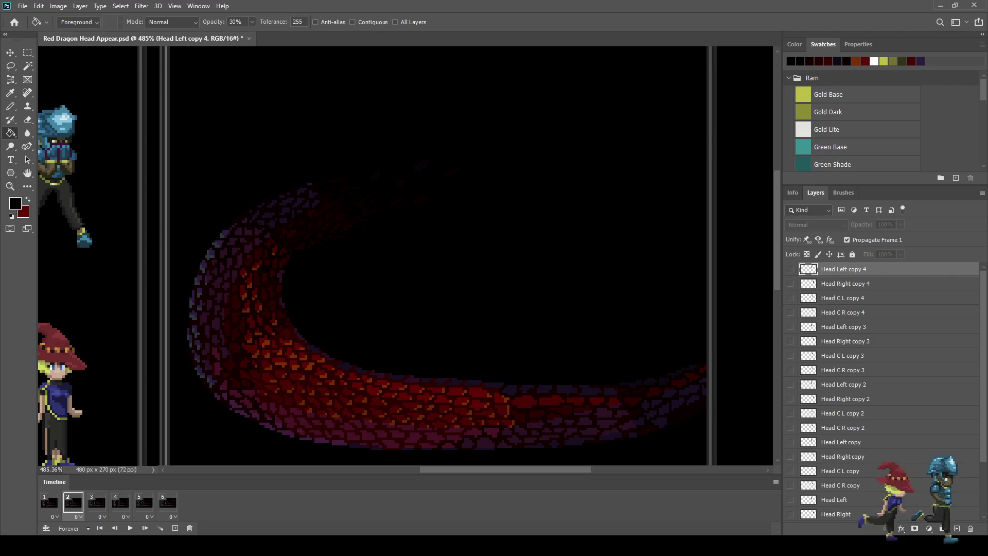
Show the four copy 5 head layers on frame 2 and nudge the head one pixel right.
left_click(842, 313, "shift")
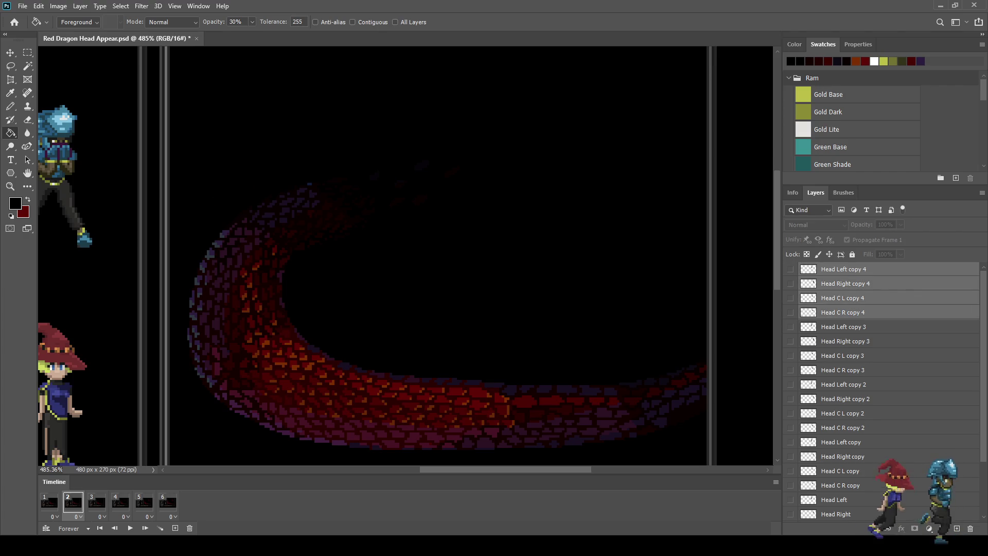
left_click(790, 312)
left_click(791, 298)
left_click(791, 283)
left_click(791, 269)
key("ctrl+t")
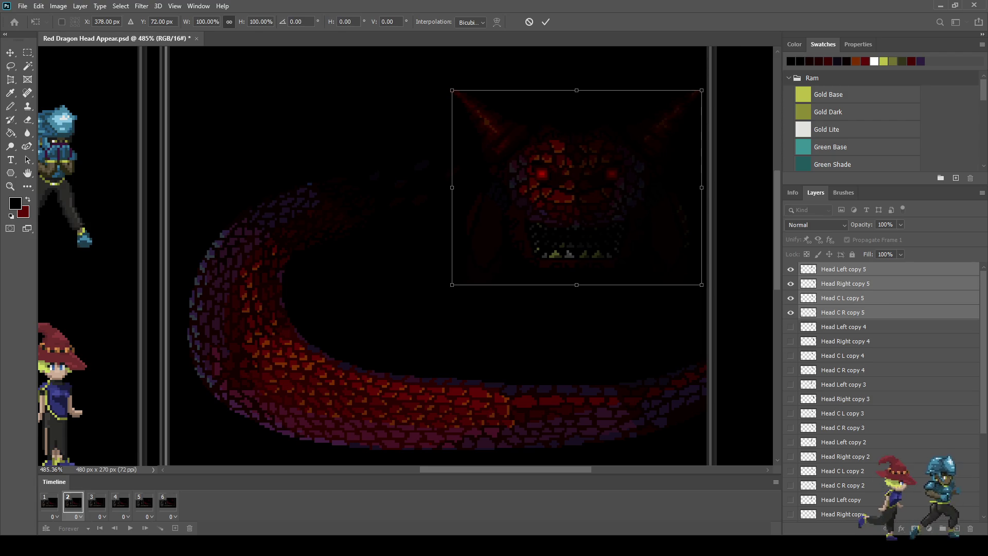
key("Right")
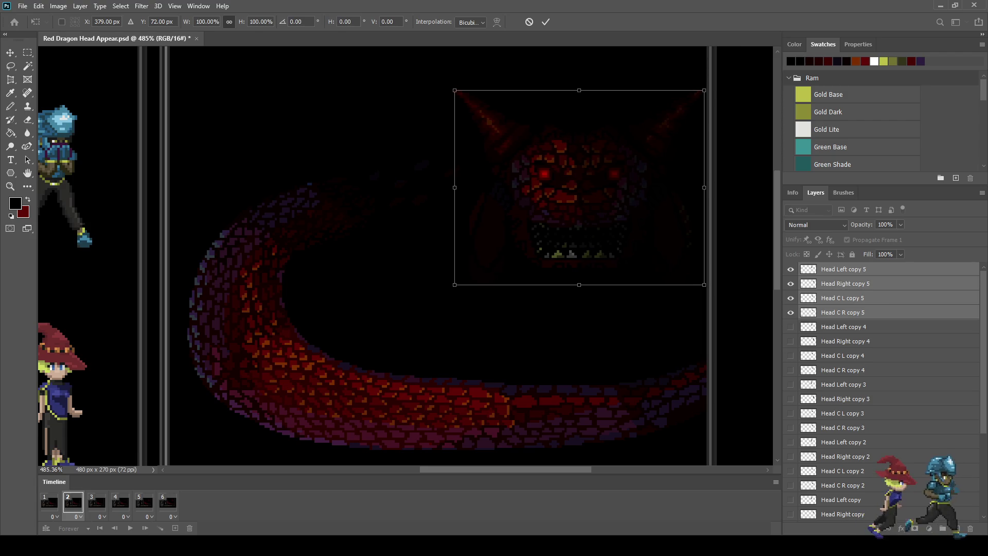
Try 30% black fills on Head C R and Head Right copy 5, then undo them.
key("g")
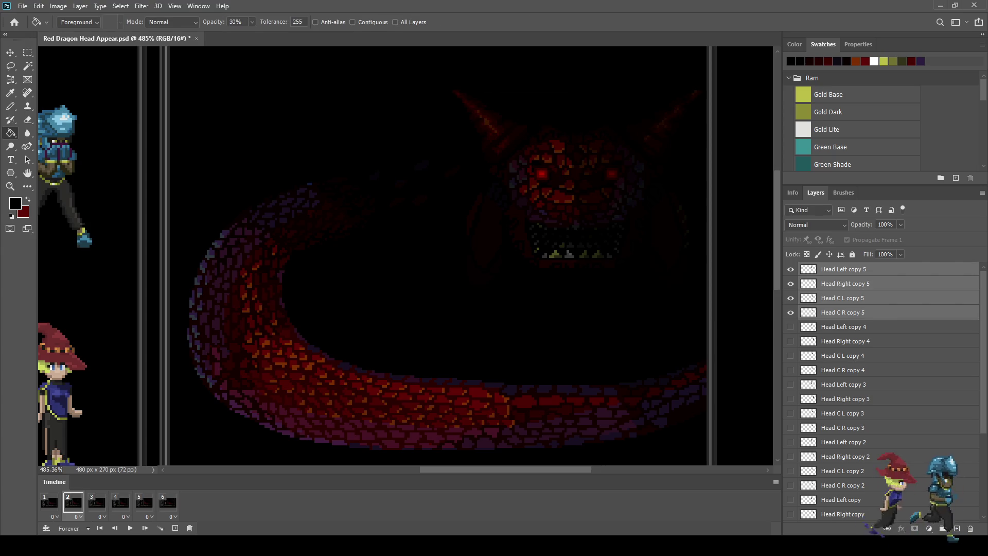
left_click(844, 313)
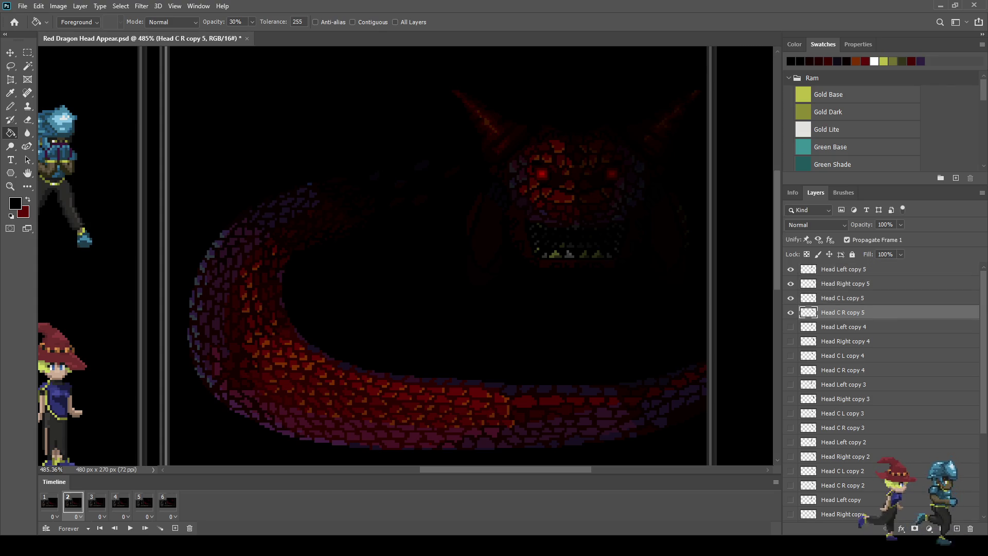
left_click(360, 283)
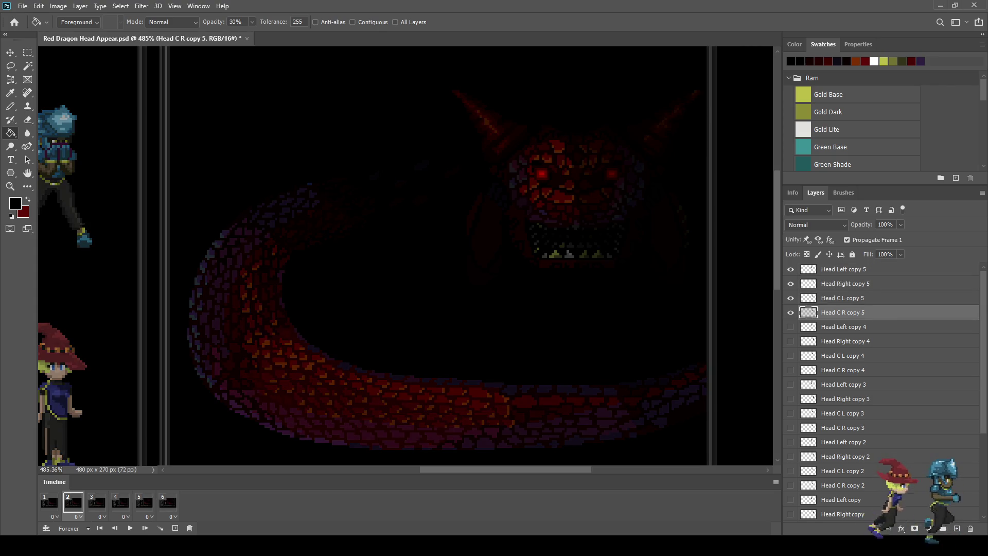
key("ctrl+z")
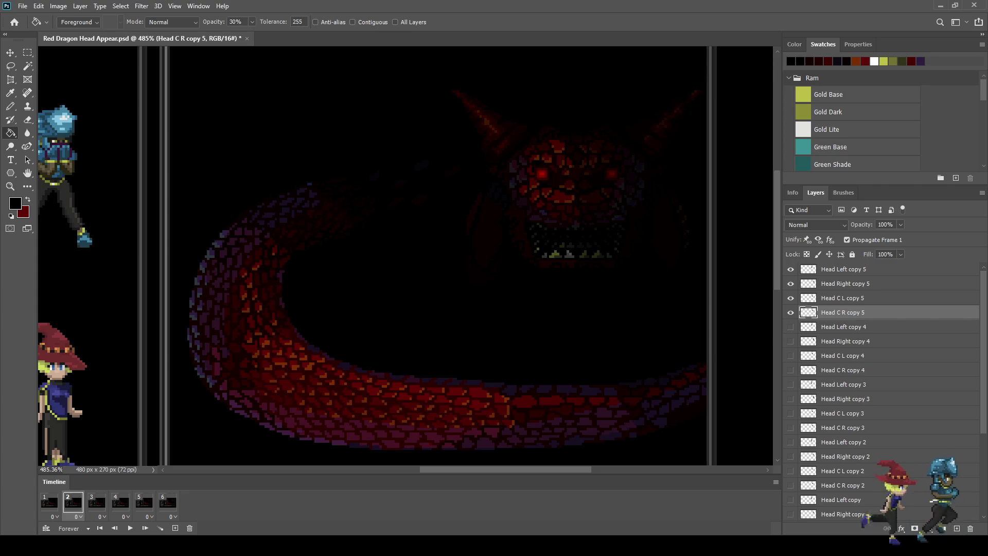
left_click(844, 284)
left_click(360, 283)
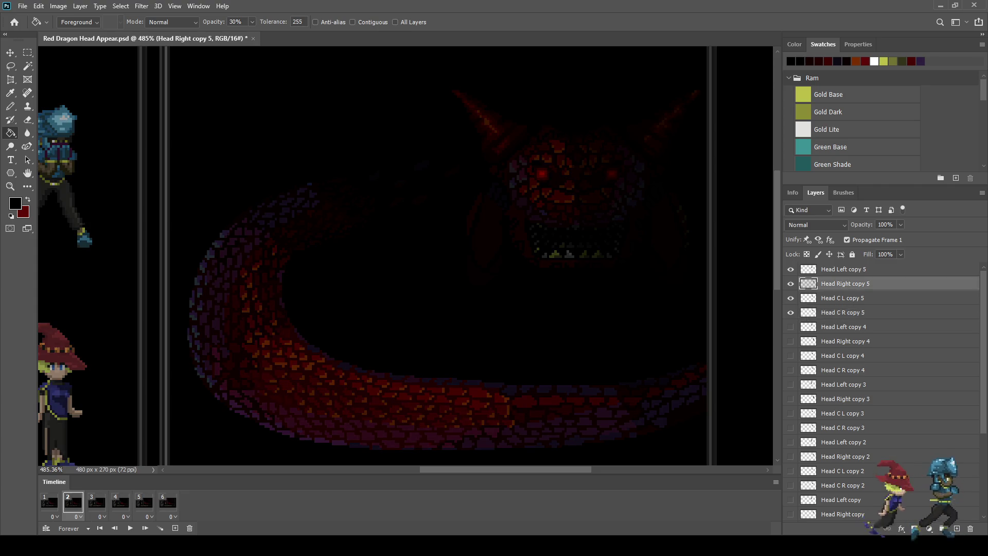
key("ctrl+z")
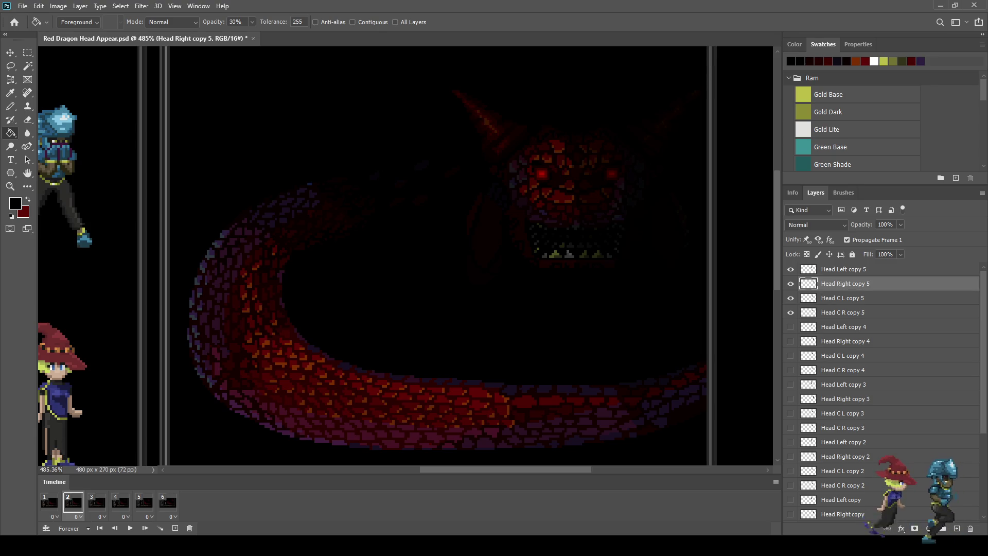
Select the Head C R, Head C L and Head Left copy 5 layers in turn, then go to frame 1.
left_click(844, 313)
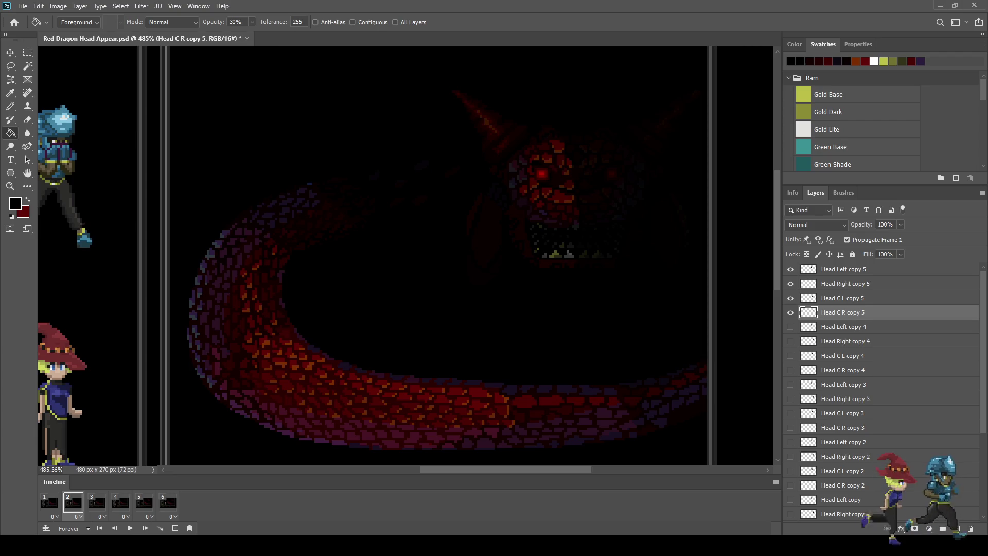
left_click(843, 298)
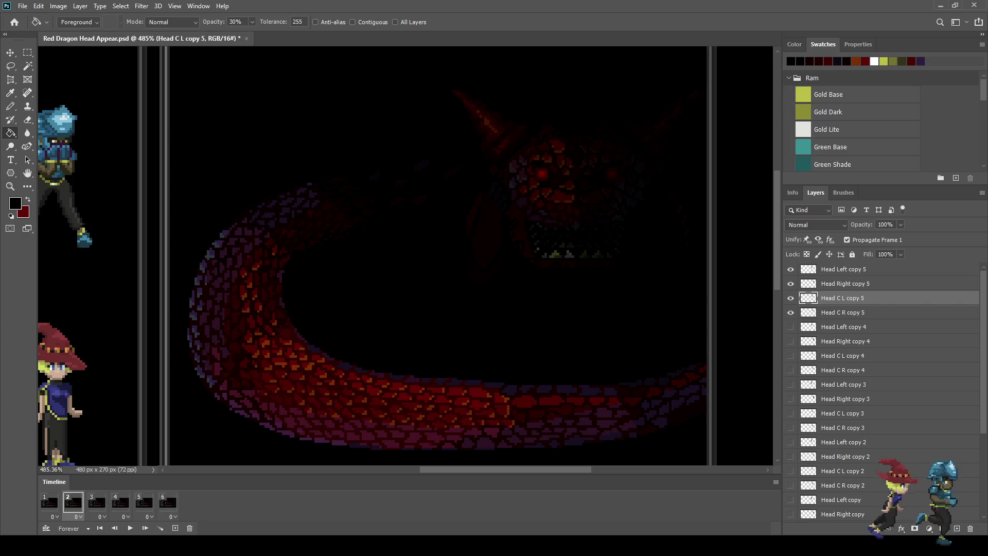
left_click(844, 269)
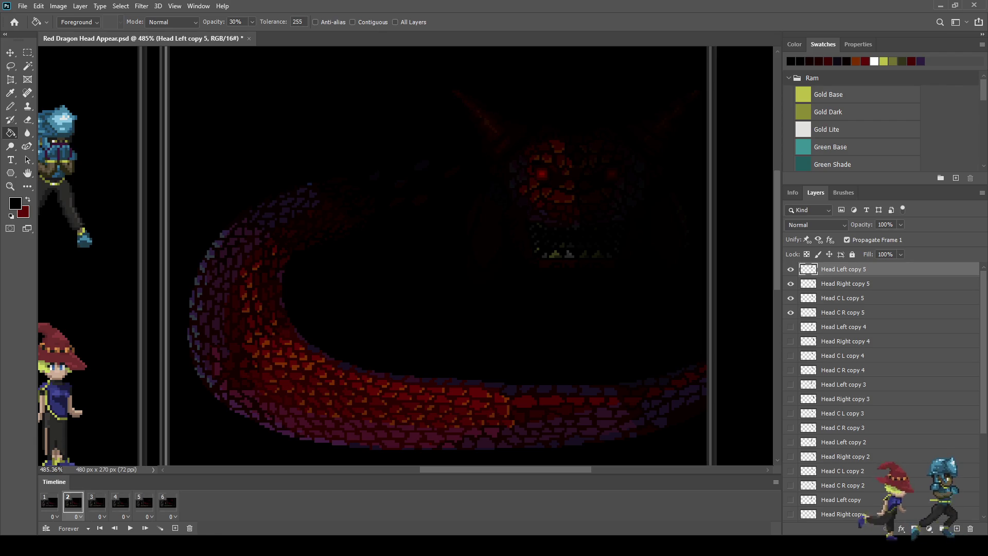
left_click(49, 502)
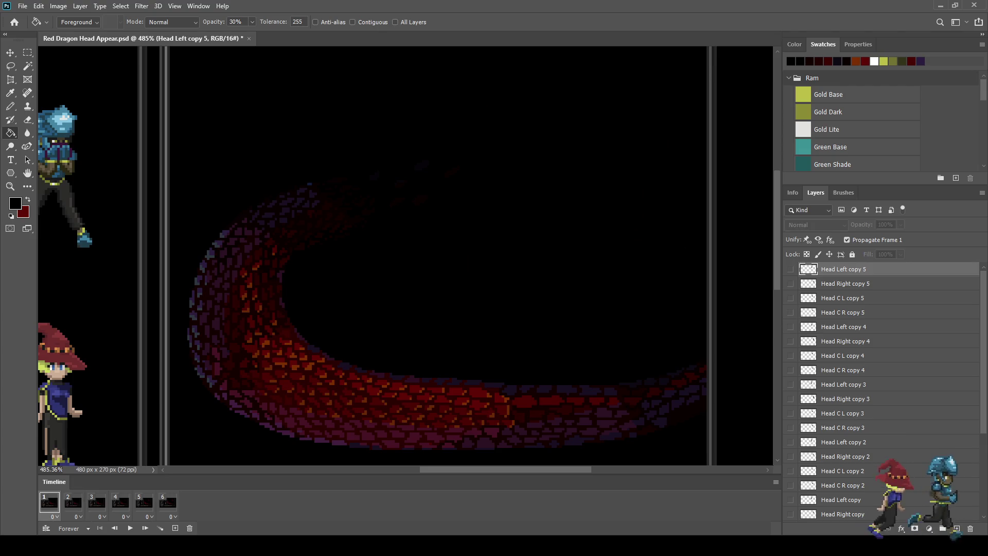
Duplicate the copy 5 head layers as copy 6, show them, and hide Head Right and Head Left copy 6.
left_click(843, 312, "shift")
key("ctrl+j")
left_click_drag(790, 269, 791, 313)
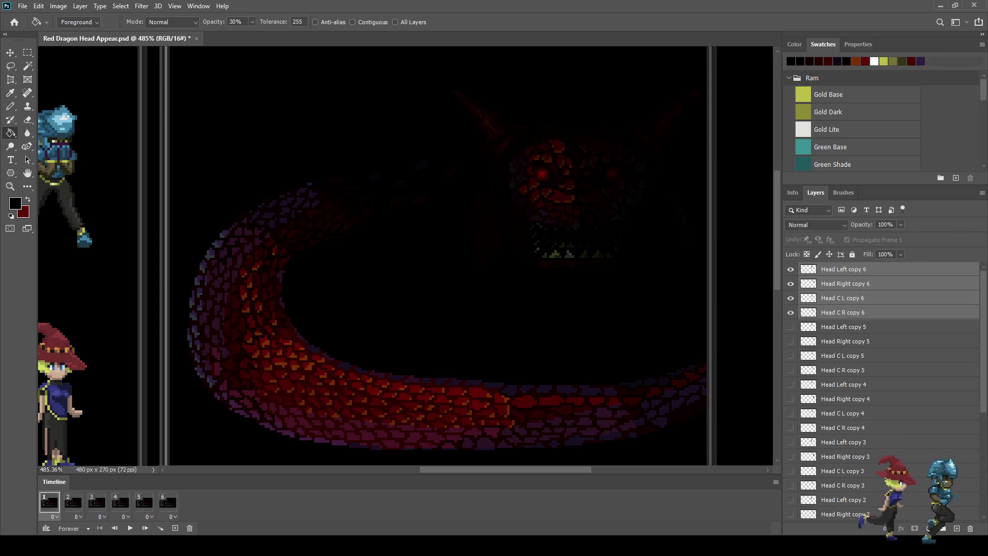
left_click(844, 313)
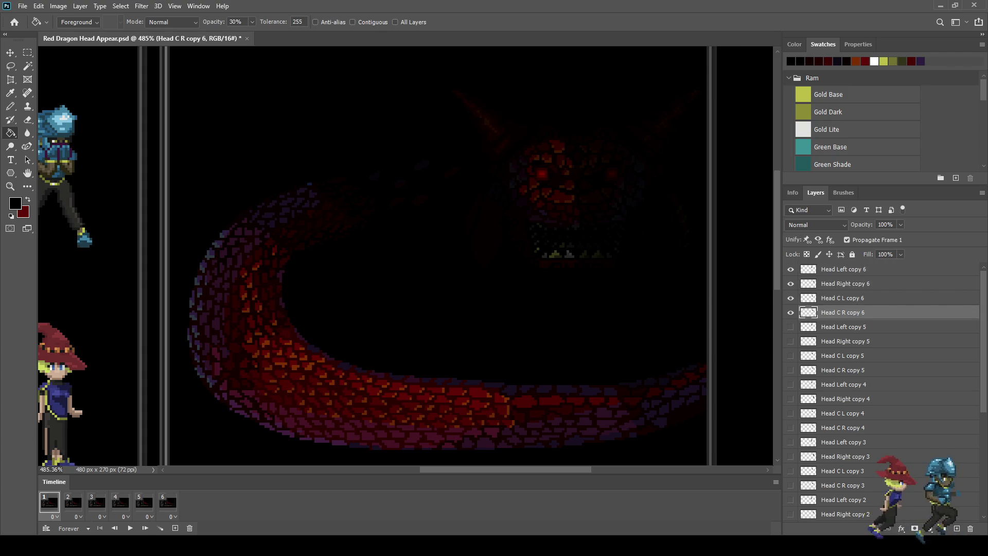
left_click(791, 284)
left_click(790, 269)
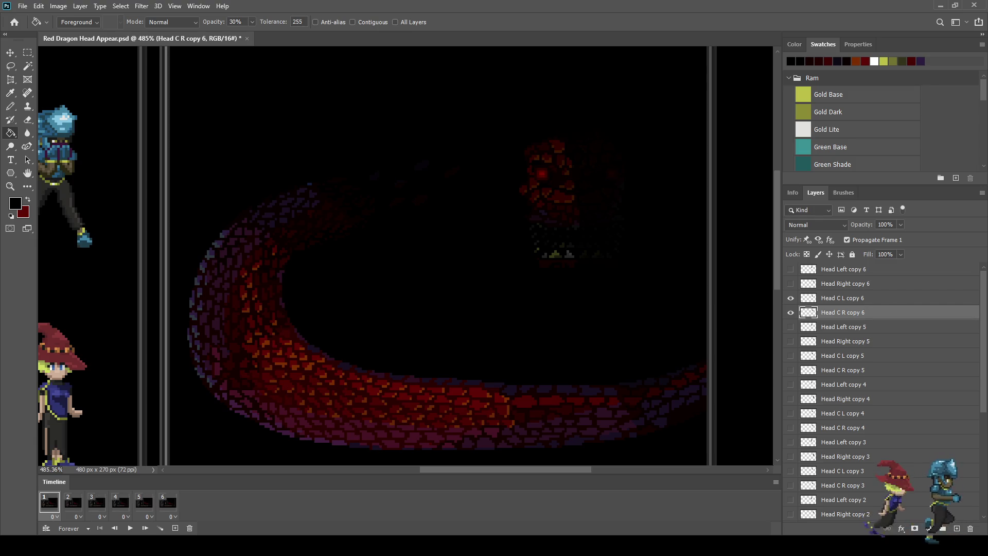
left_click(842, 298)
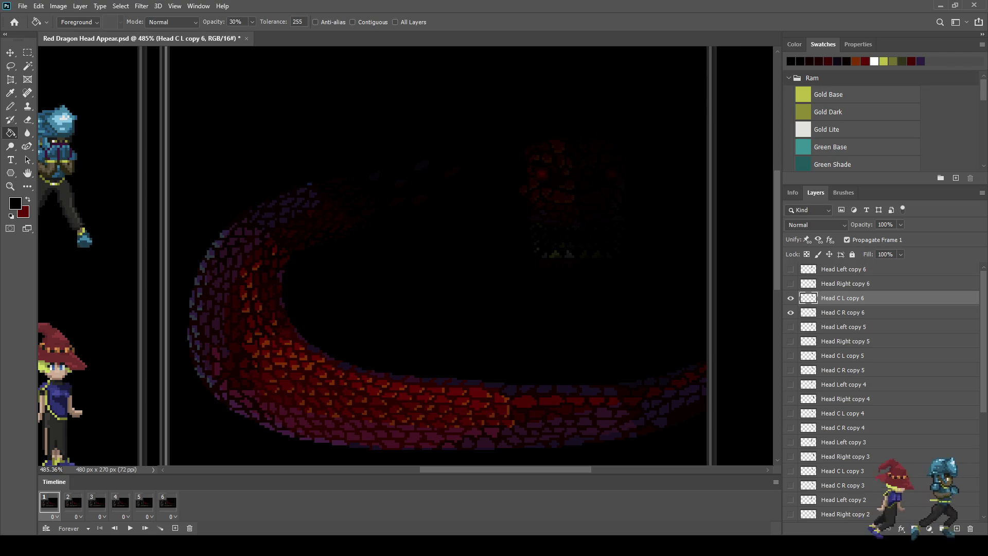
Compare frame 1 with frame 3, turn on Propagate Frame 1, and play the animation.
left_click(97, 503)
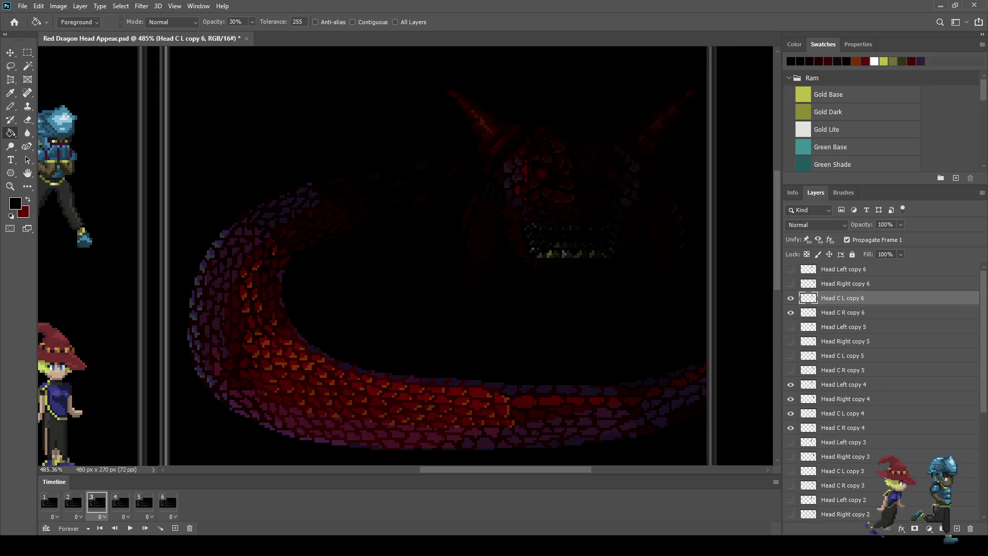
left_click(49, 502)
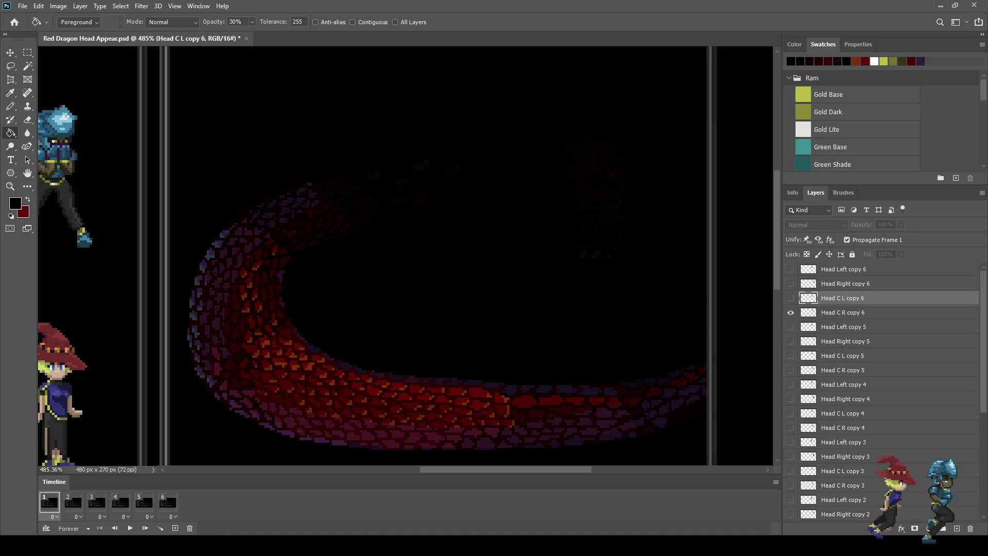
left_click(844, 312)
left_click(791, 312)
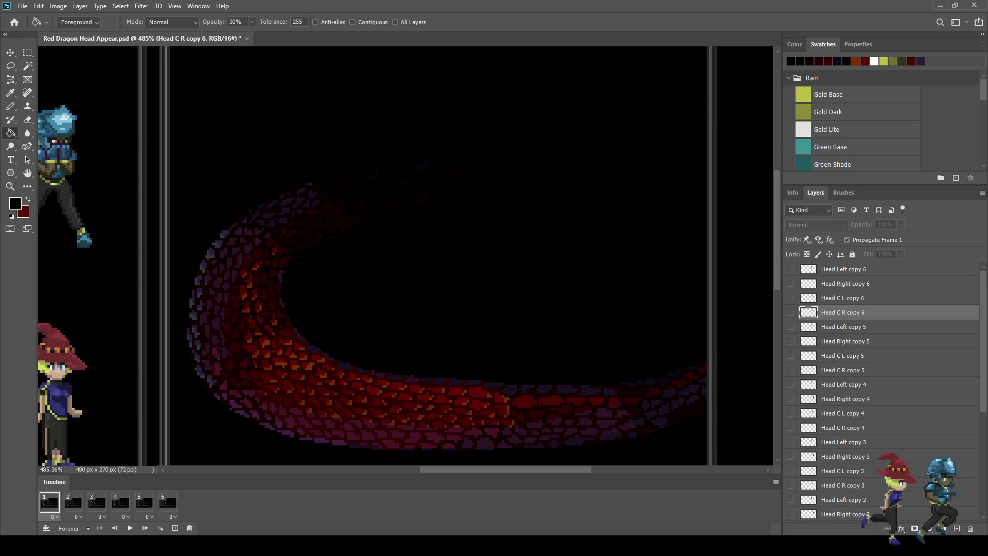
left_click(791, 312)
left_click(844, 298)
left_click(847, 240)
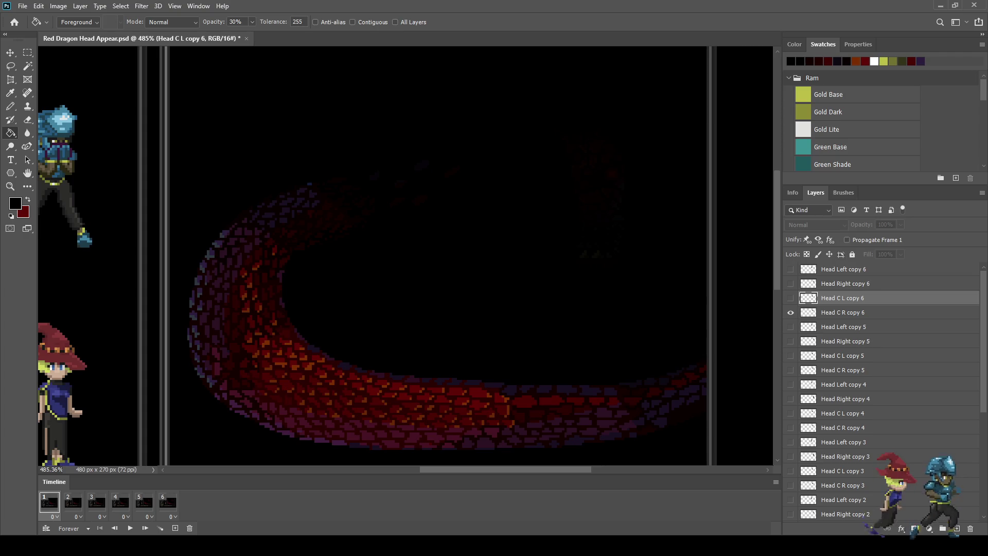
key("space")
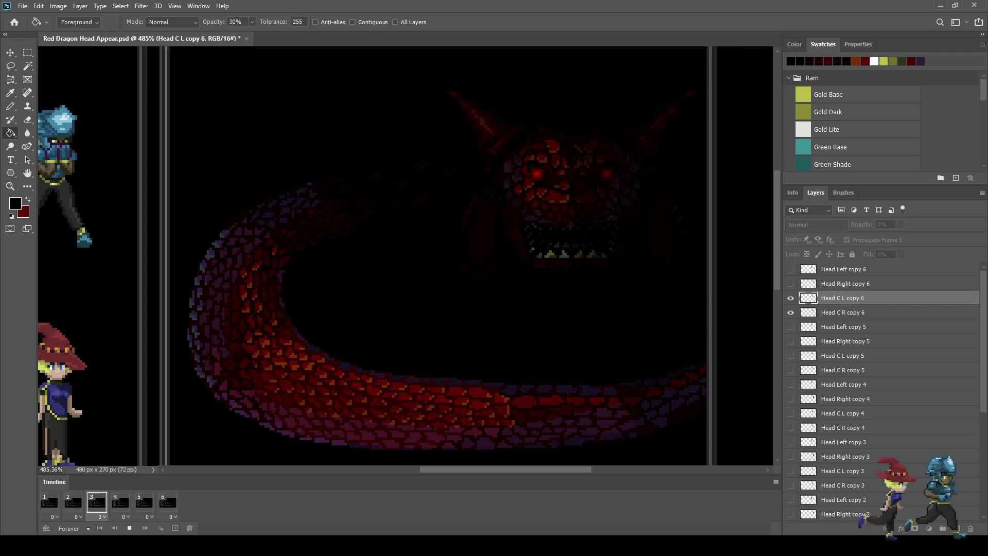
scroll(573, 160, "down", 3)
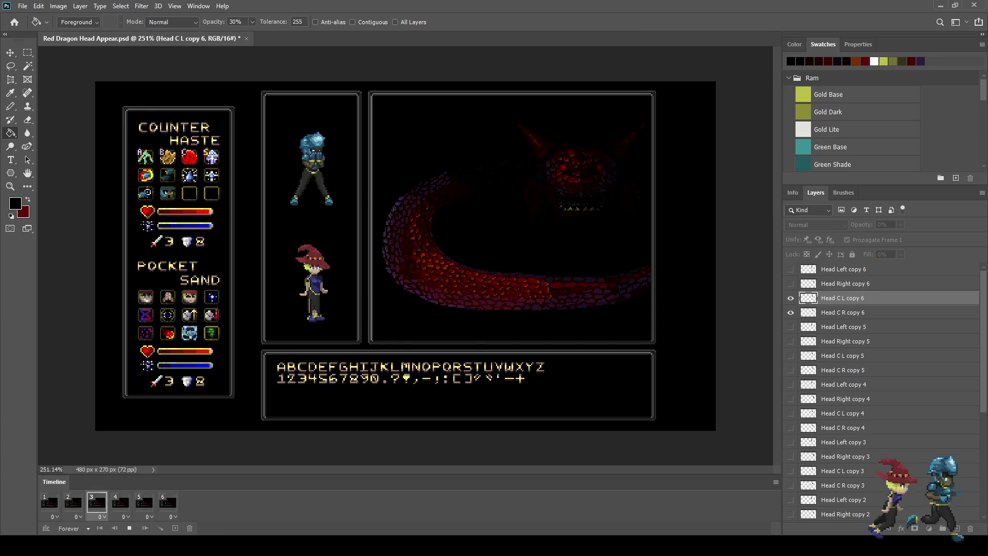
Stop playback, step back to frame 5, and duplicate it as a seventh animation frame.
key("space")
key("space")
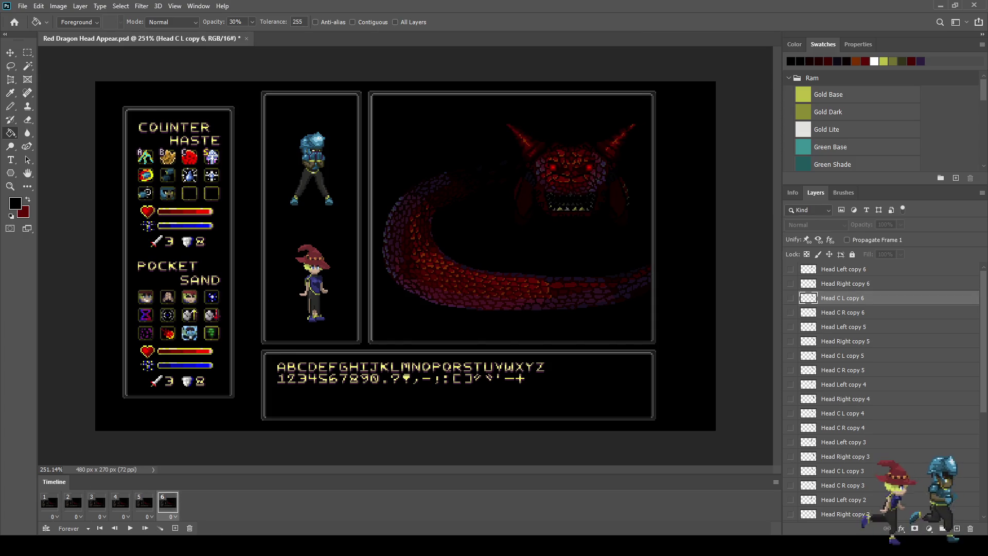
key("space")
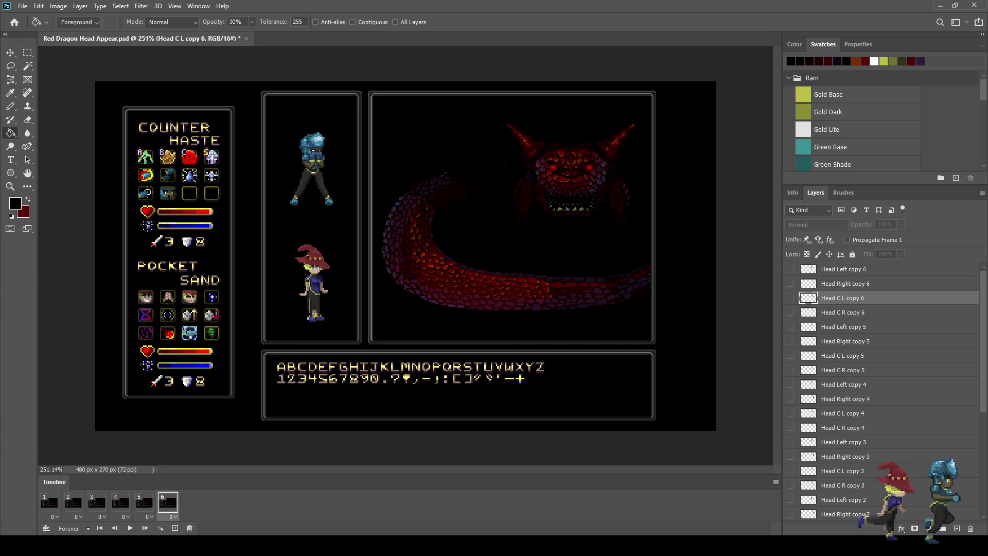
key("Left")
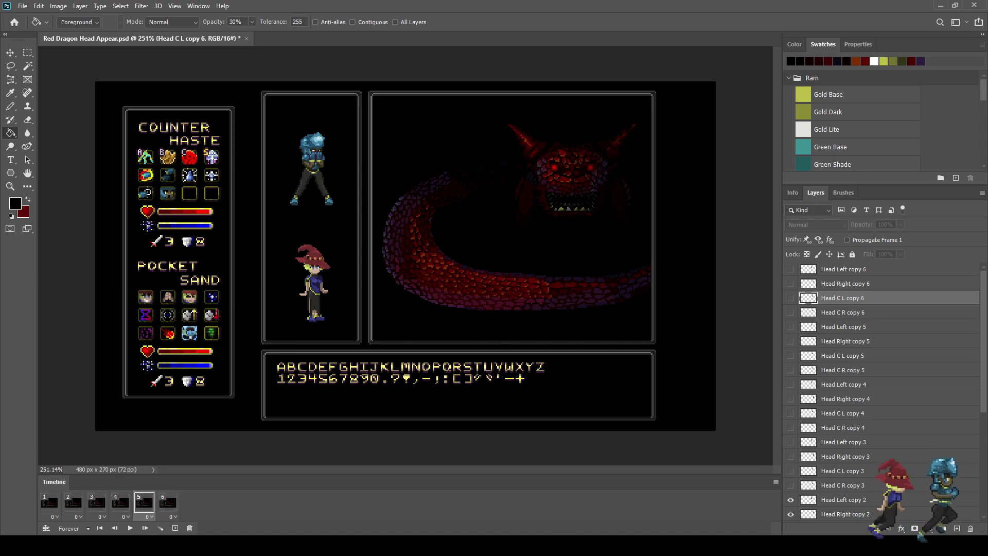
scroll(882, 391, "down", 2)
scroll(883, 392, "down", 1)
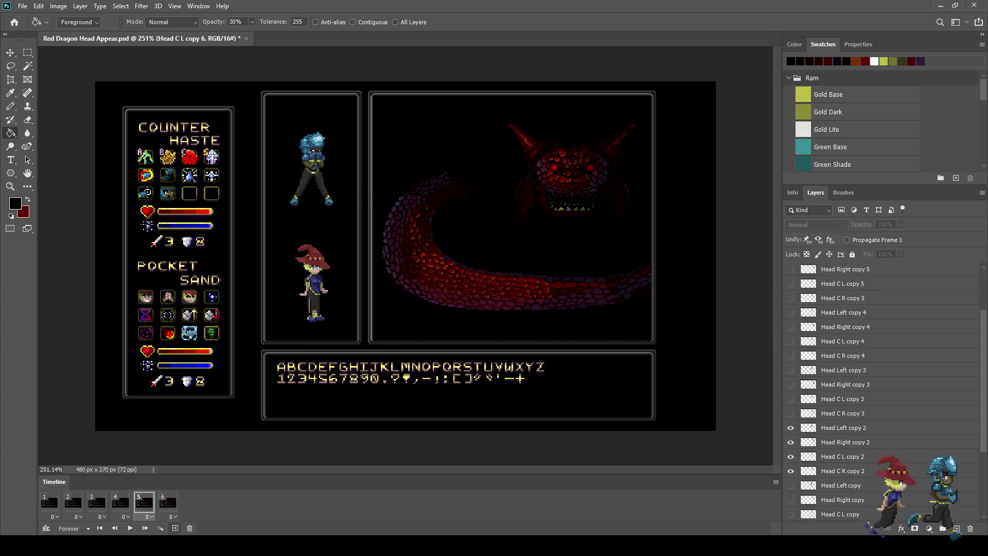
left_click(175, 528)
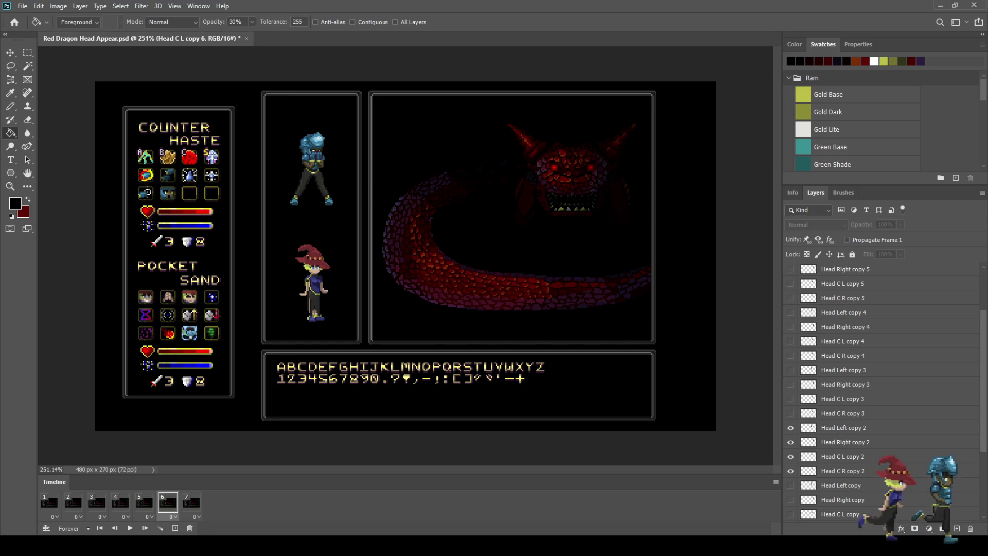
Hide the four copy 2 head layers, make a trial copy 7 set, then delete it.
left_click(843, 471)
left_click(843, 428, "shift")
left_click_drag(790, 428, 790, 471)
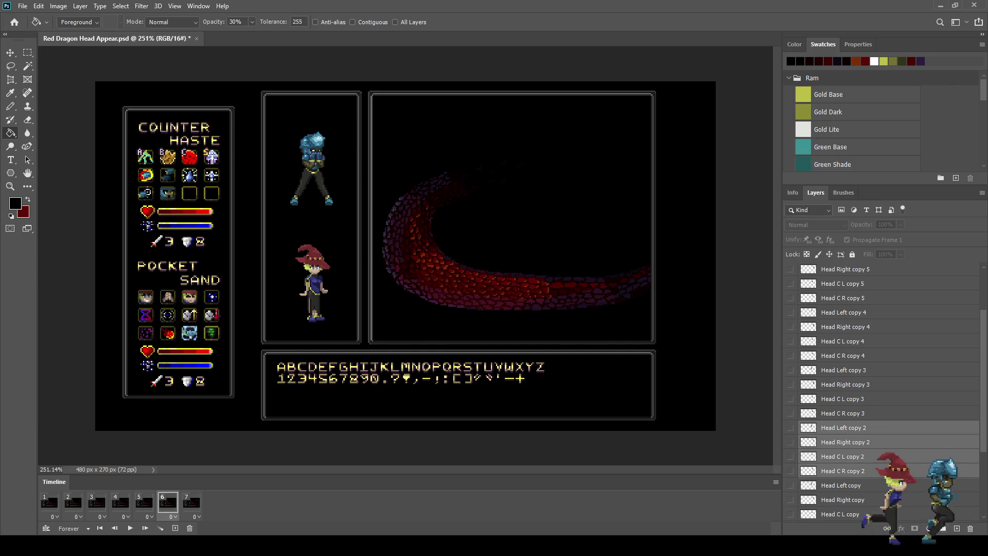
key("ctrl+j")
left_click(791, 471)
left_click(790, 456)
left_click(790, 442)
left_click(791, 427)
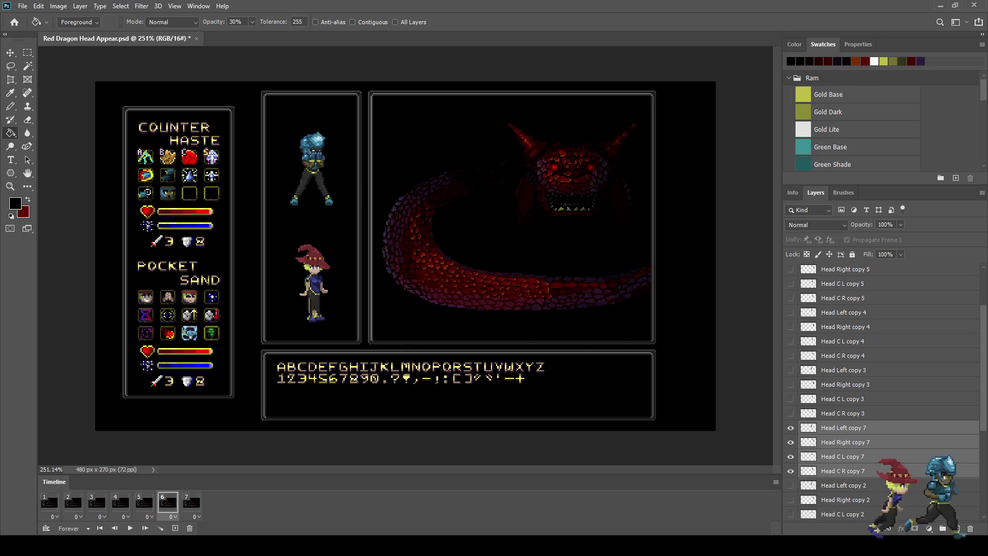
scroll(883, 391, "down", 1)
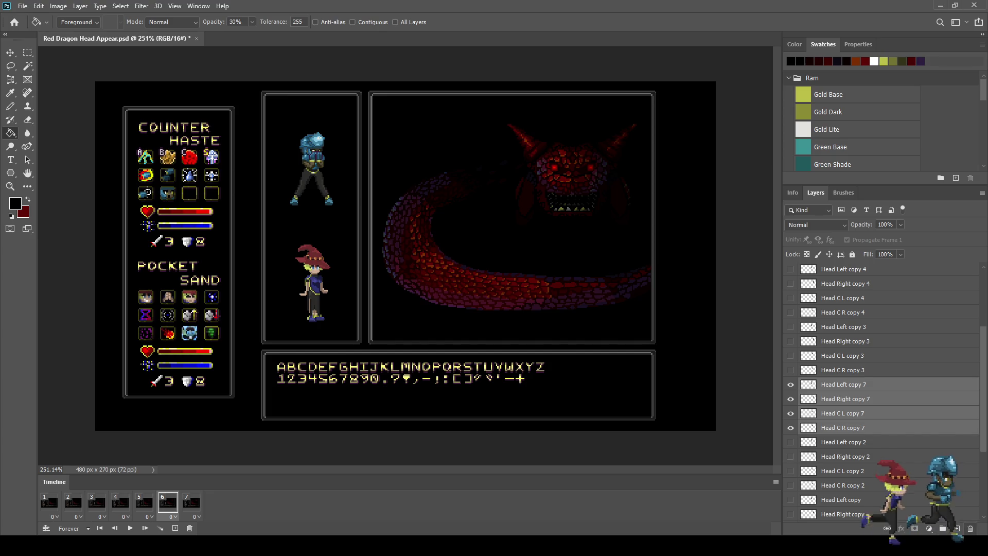
key("Delete")
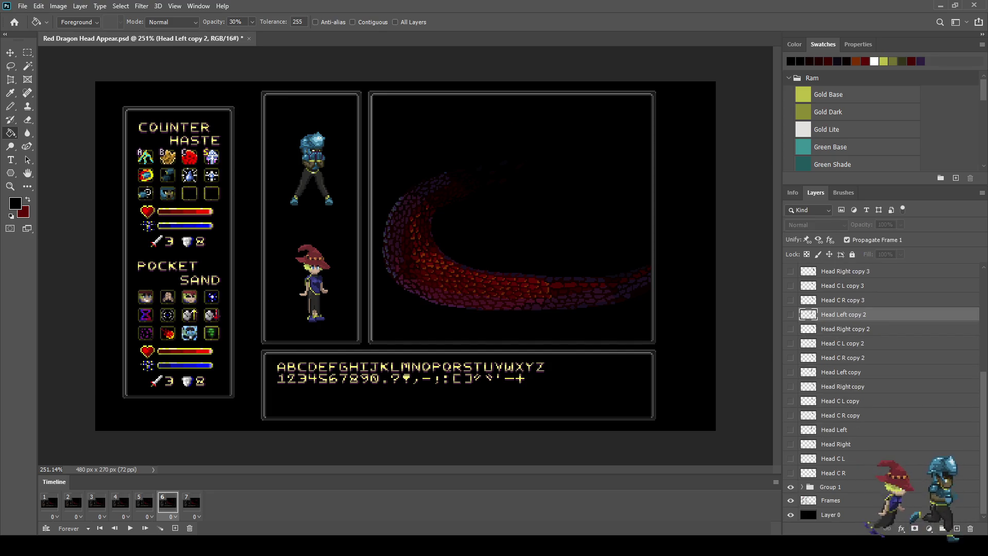
On frame 6, duplicate the four head copy layers as copy 7 and show them.
left_click(192, 502)
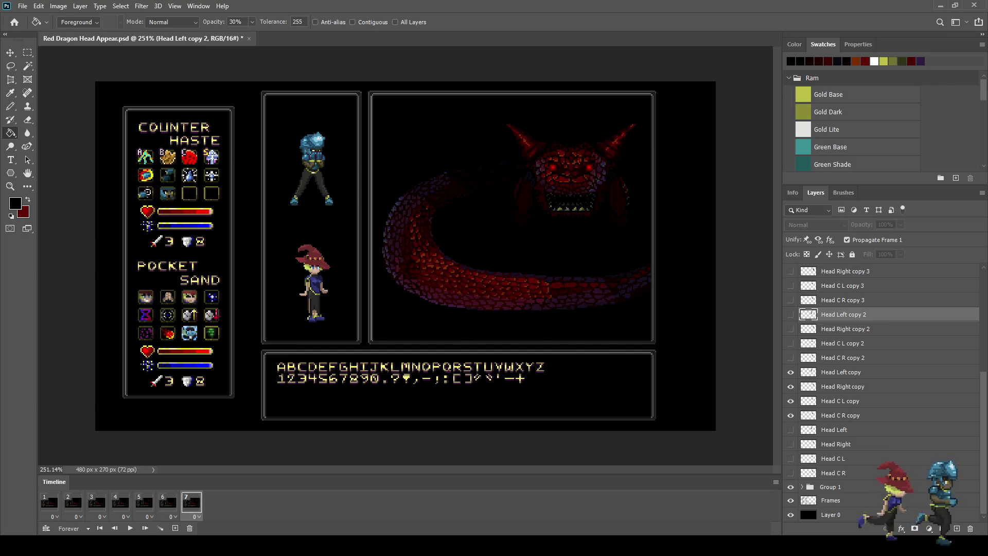
left_click(167, 503)
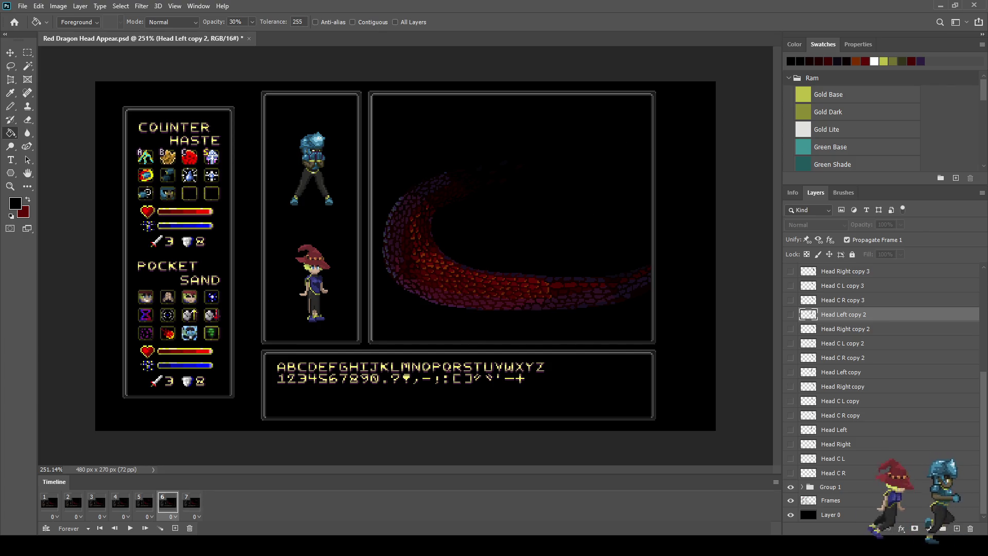
left_click(841, 416)
left_click(841, 372, "shift")
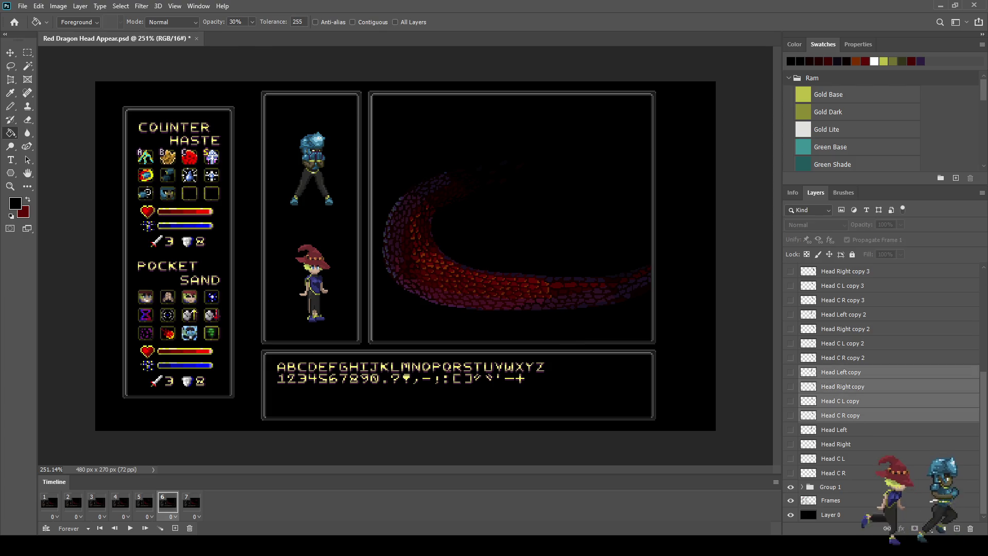
key("ctrl+j")
left_click(791, 415)
left_click(791, 401)
left_click(791, 387)
left_click(791, 372)
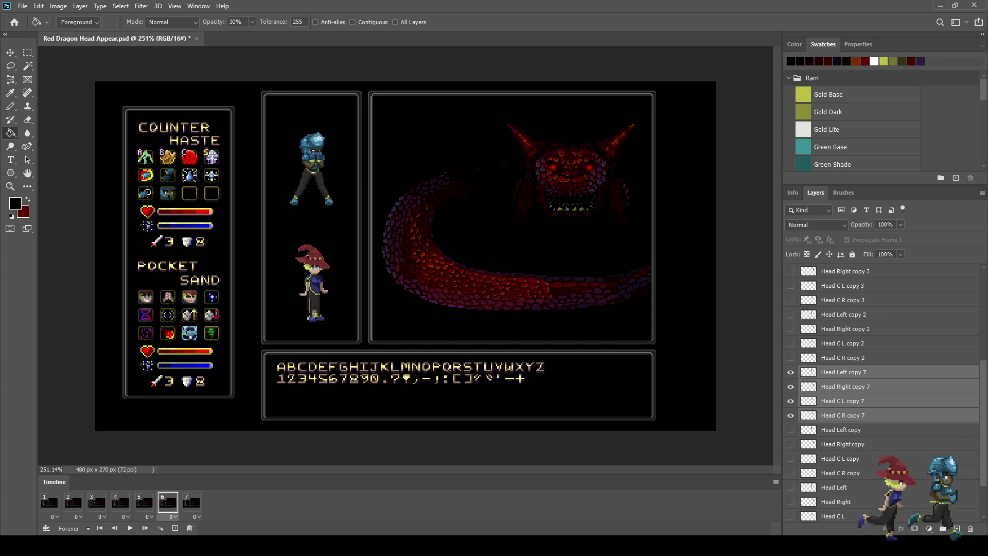
Compare frames 5 and 6, then select only the Head Right copy 7 layer.
left_click(144, 503)
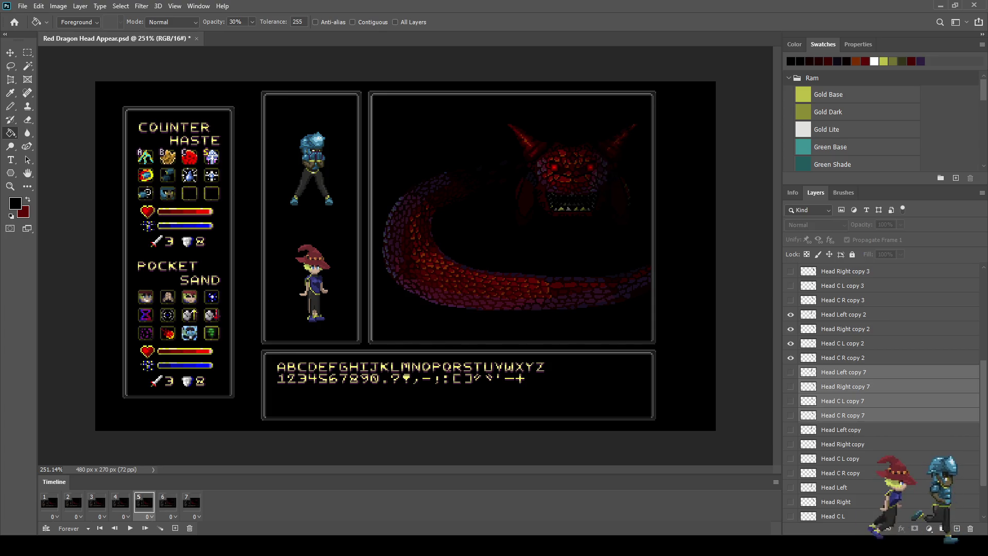
left_click(168, 503)
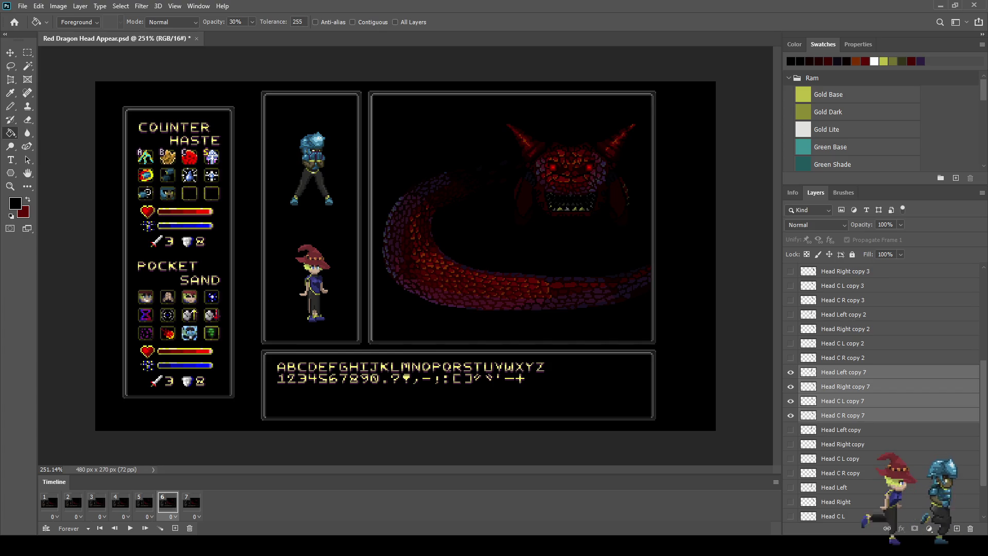
left_click(844, 387)
scroll(495, 218, "up", 2)
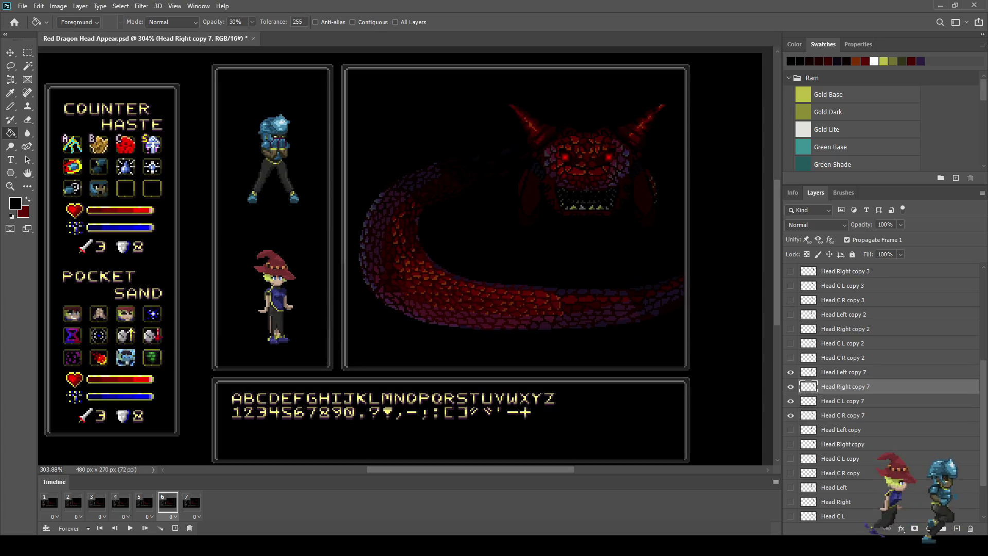
Play the current animation to preview it, then stop playback.
key("space")
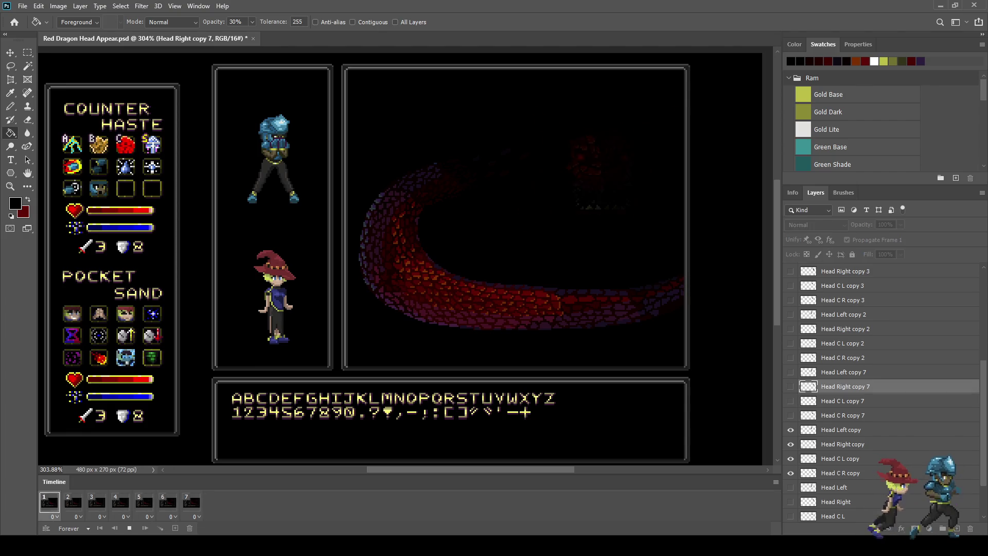
scroll(495, 218, "down", 2)
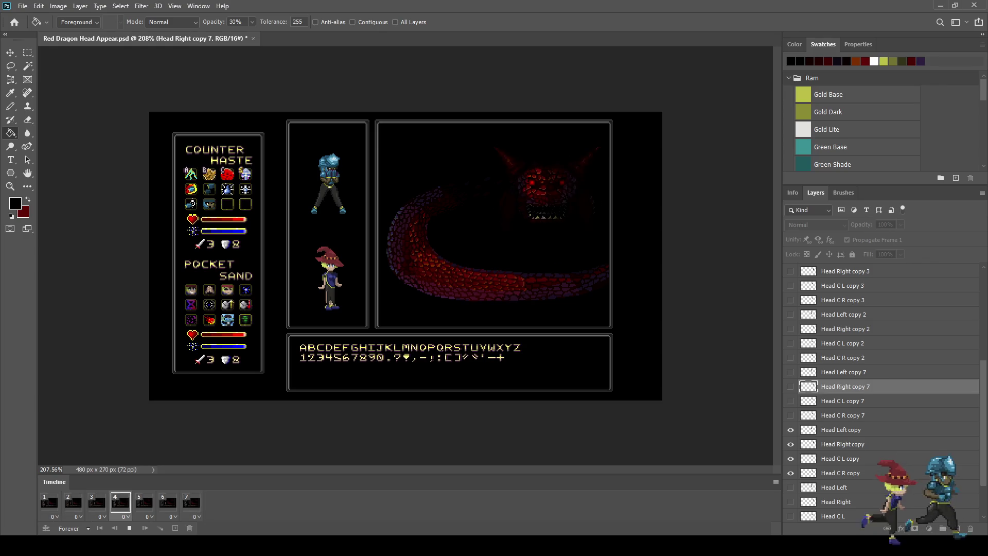
key("space")
Set all seven frames to a 0.1-second delay, test playback, and save the file.
left_click(192, 502, "shift")
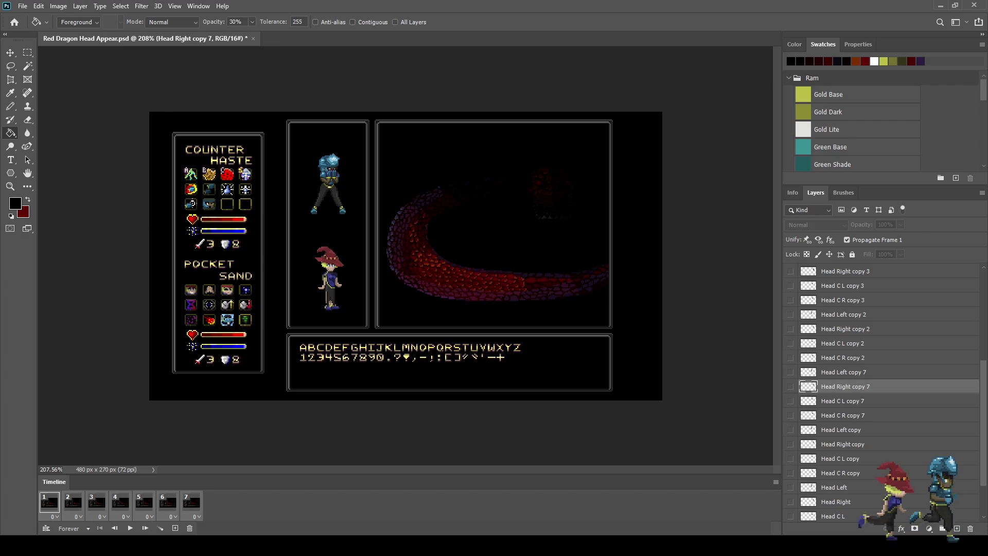
key("space")
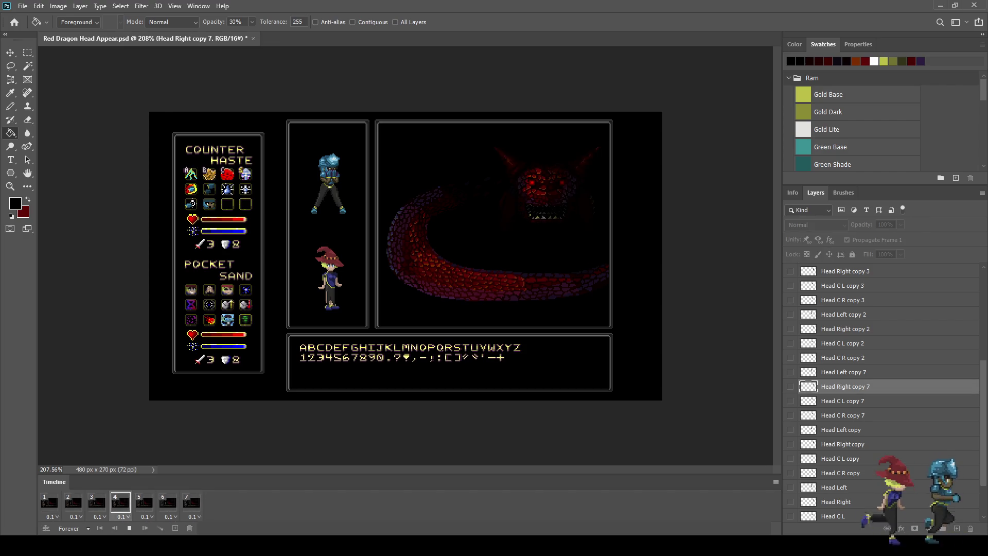
key("space")
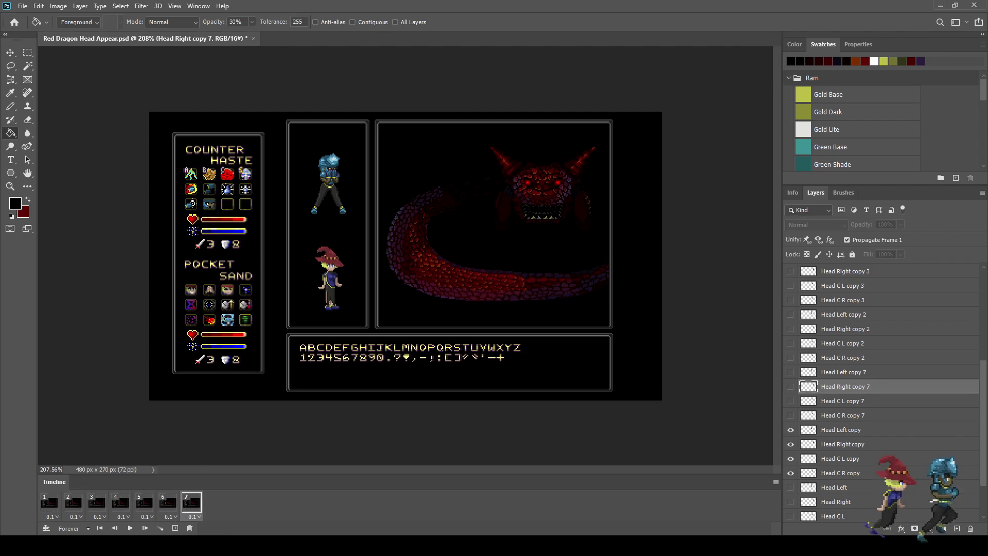
key("ctrl+s")
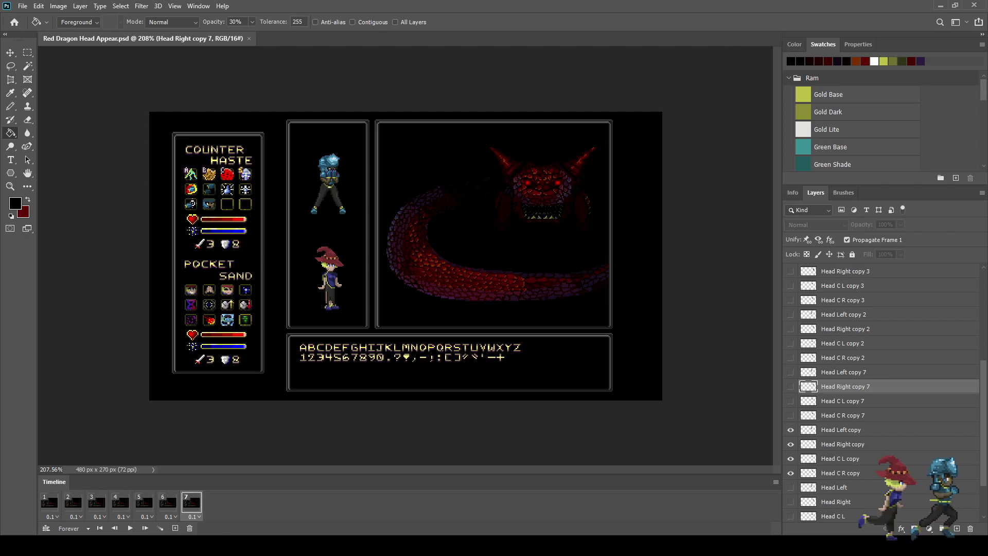
key("ctrl+1")
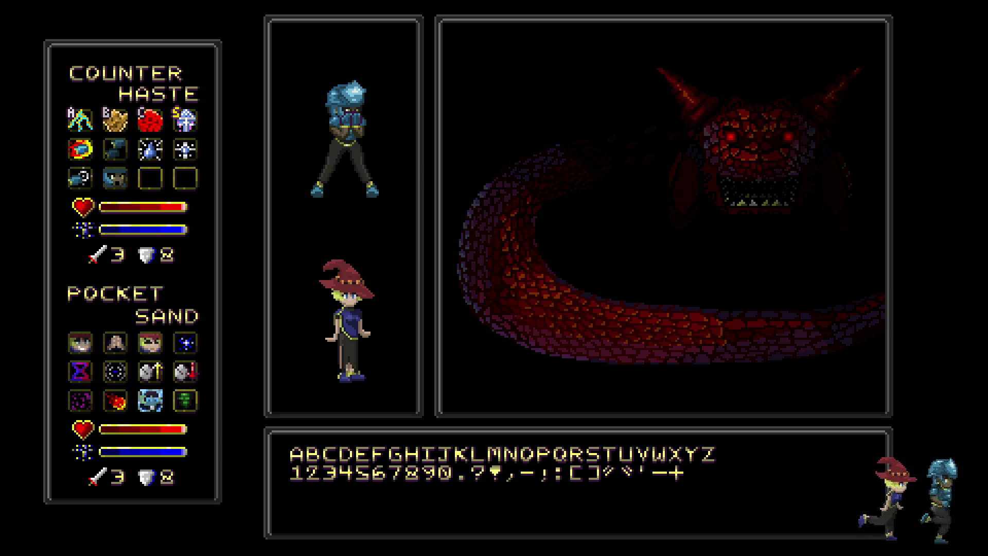
key("Escape")
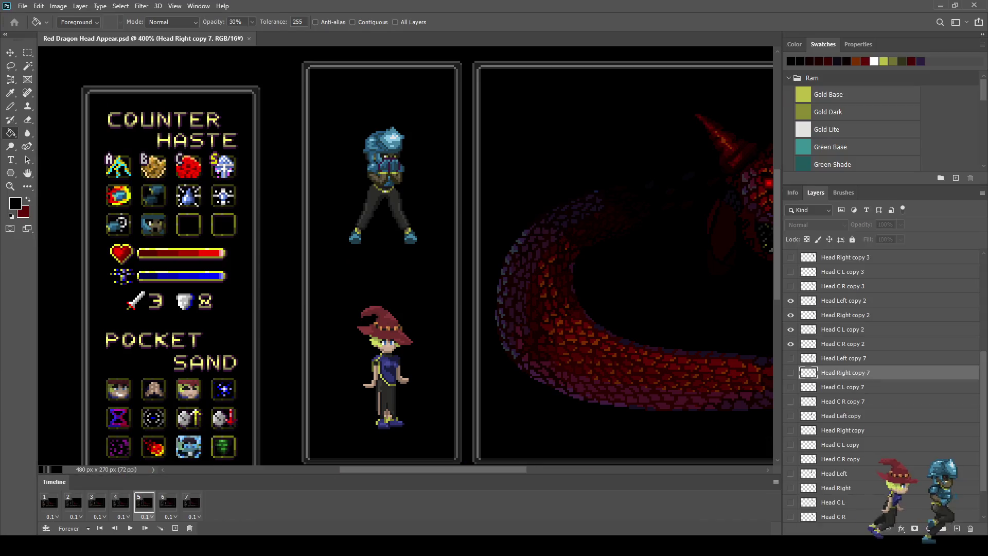
Duplicate the seven fade-in frames so they are appended as frames 8–14.
left_click(192, 502)
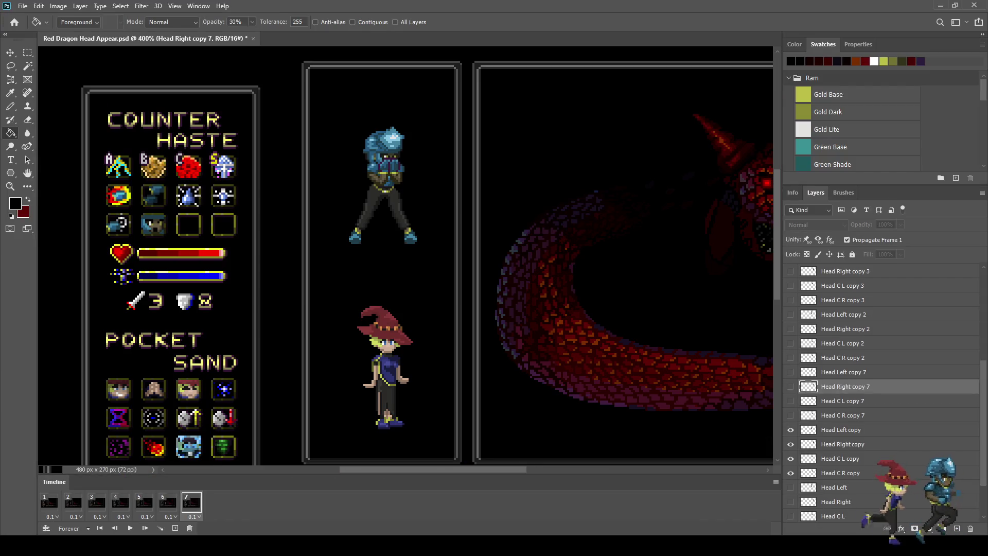
key("ctrl+0")
scroll(346, 386, "up", 1)
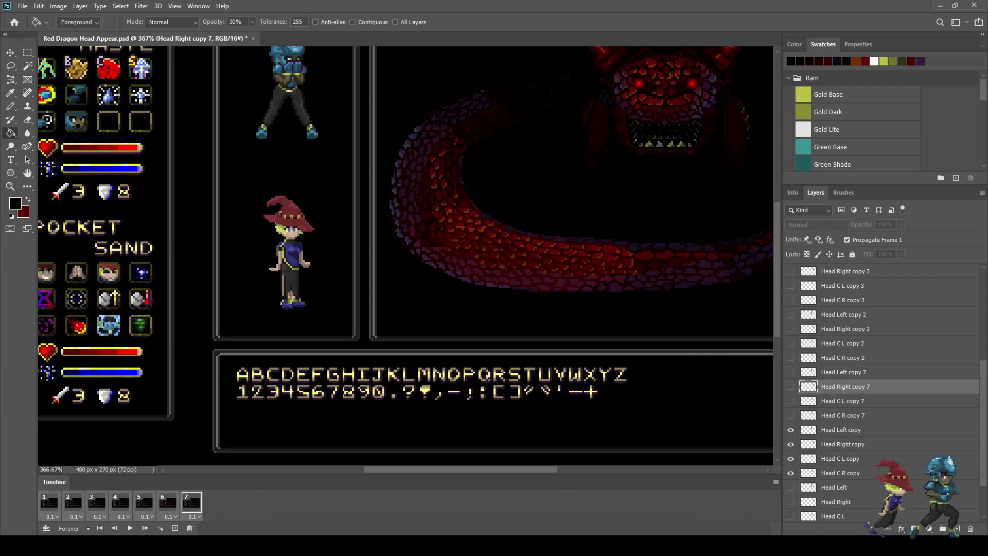
left_click(175, 528)
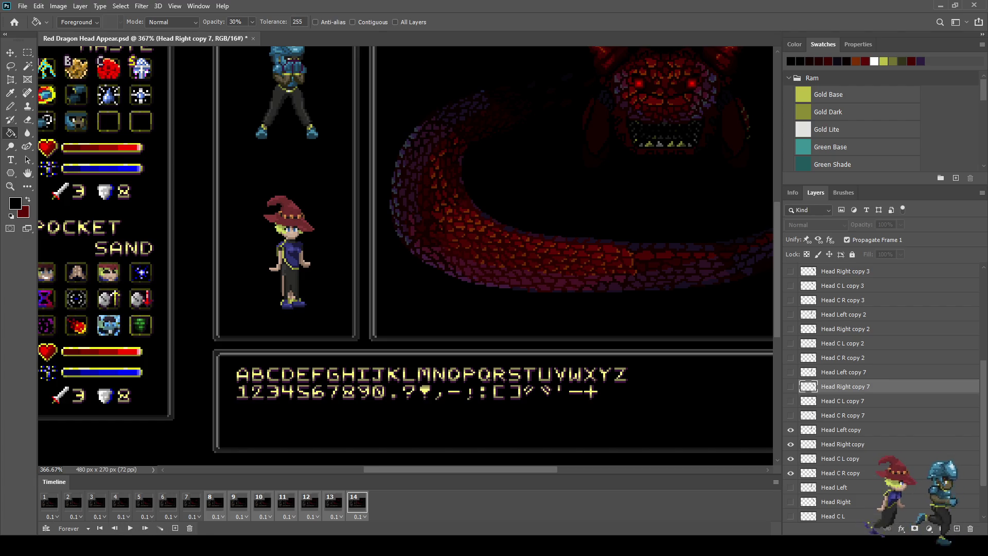
Check copied frames 8, 9, 11 and 14 in the extended timeline.
left_click(215, 502)
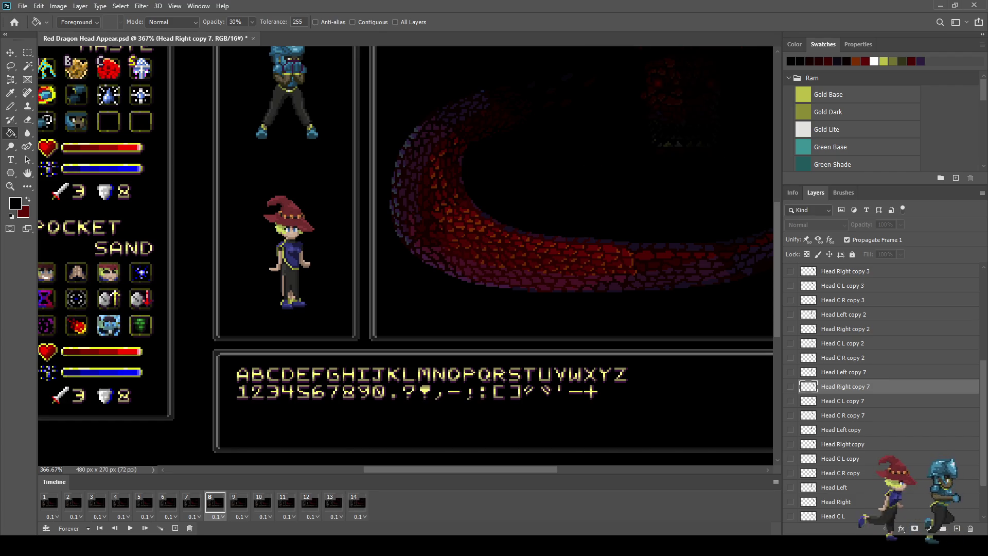
key("space")
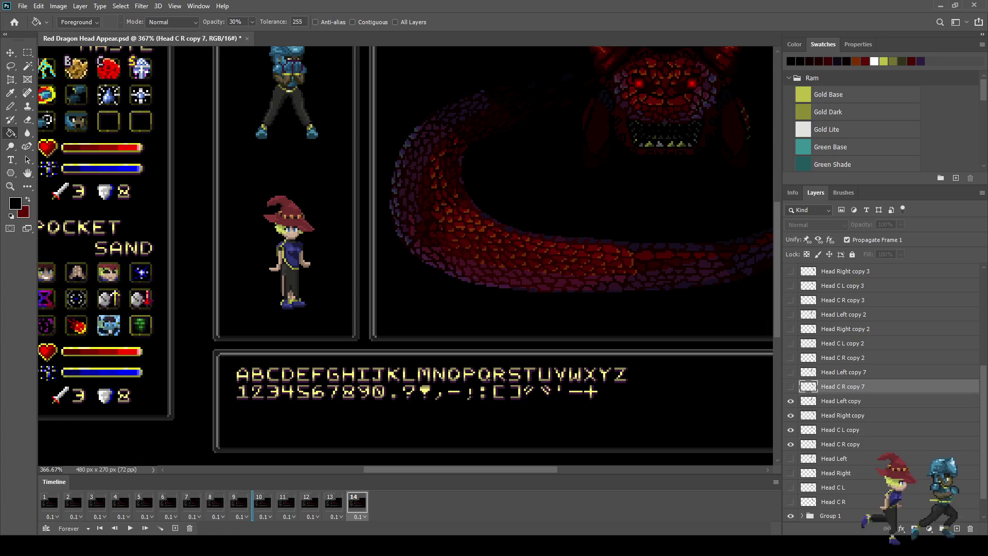
left_click(215, 502)
left_click(357, 502)
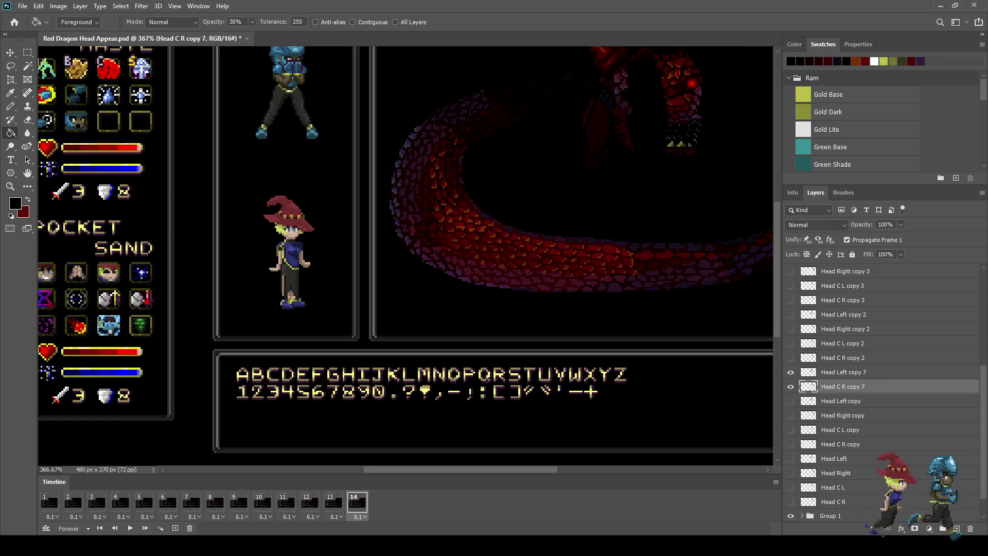
left_click(239, 502)
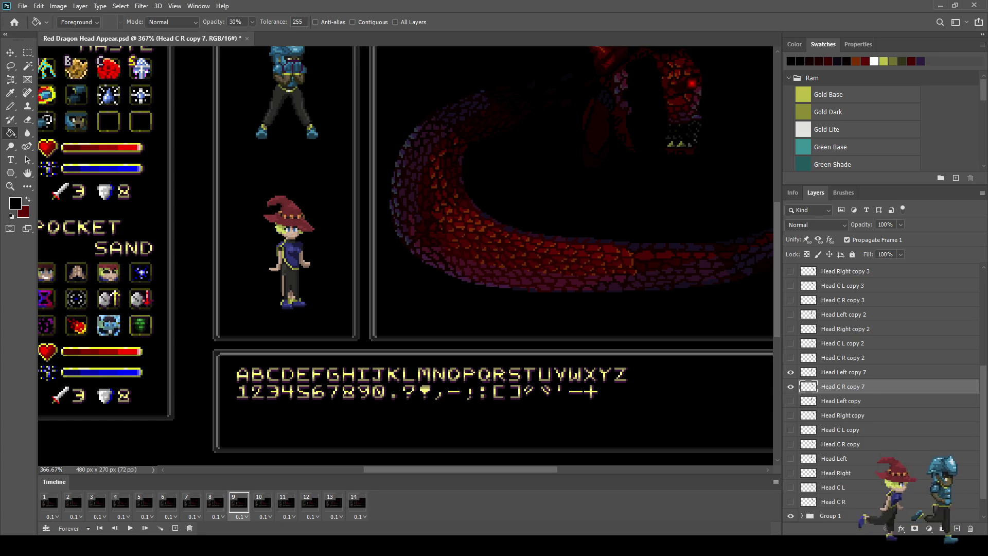
left_click(358, 502)
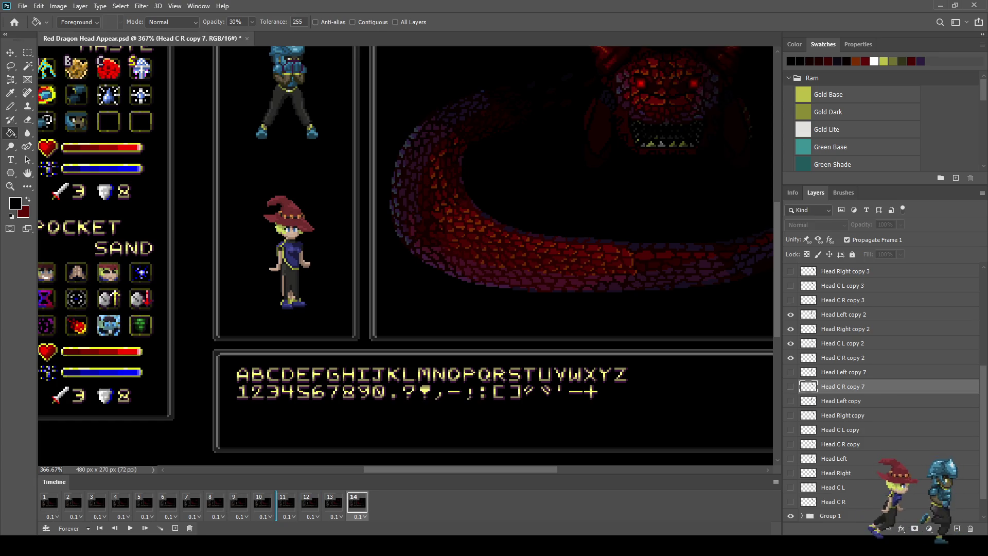
left_click(286, 502)
left_click(216, 502)
key("ctrl+0")
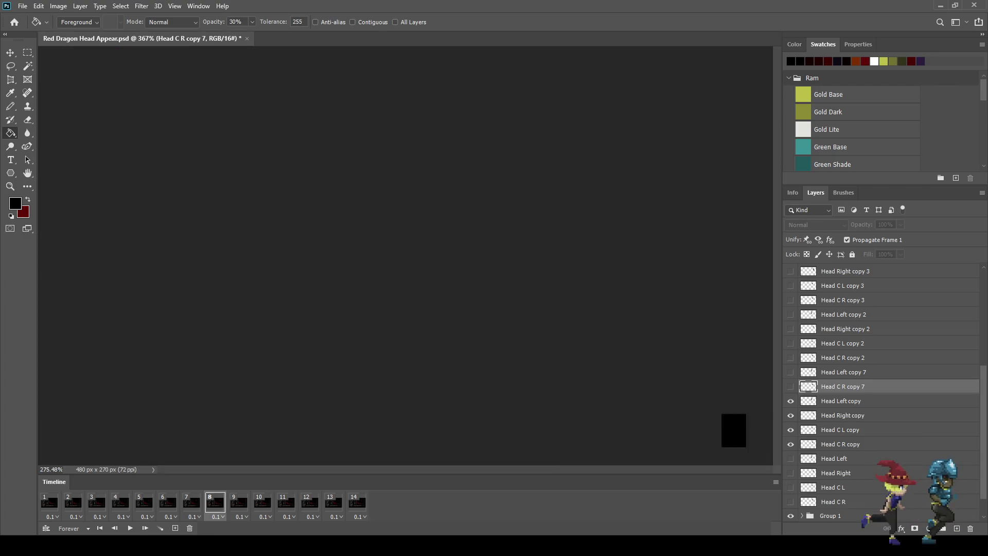
Compare head layers on frames 6, 11, 12 and 14, undoing and redoing visibility changes.
left_click(168, 502)
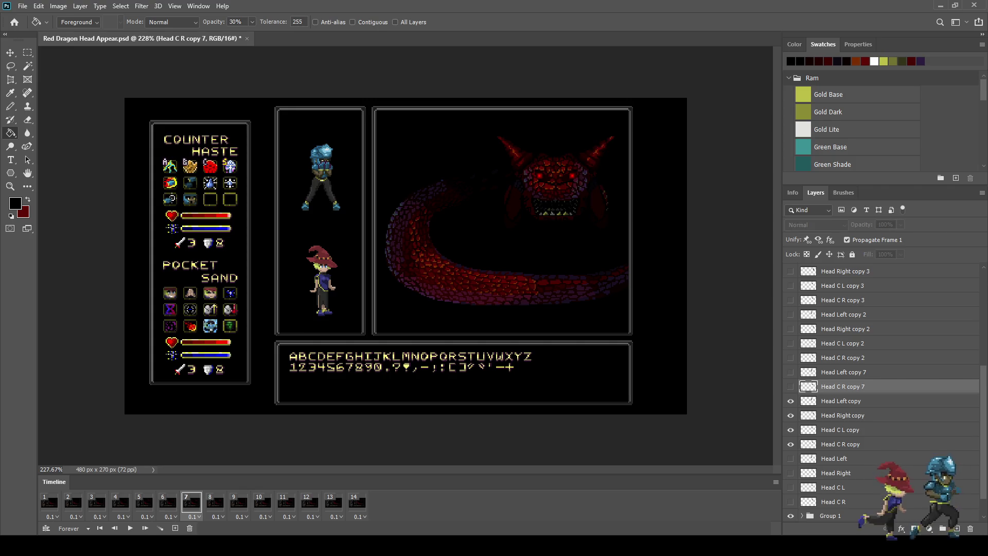
left_click(287, 502)
key("ctrl+z")
key("ctrl+z")
key("ctrl+z")
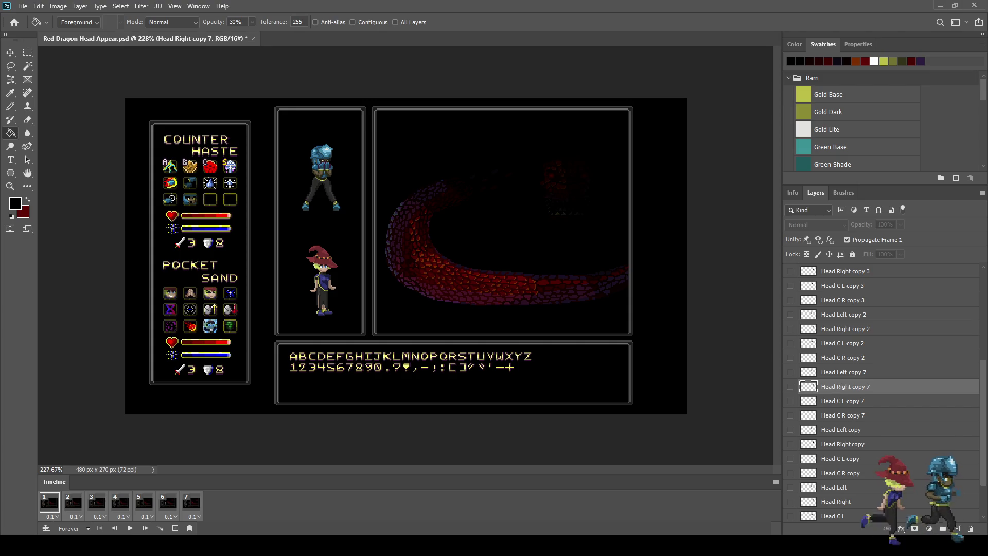
key("ctrl+shift+z")
key("ctrl+shift+z")
key("ctrl+shift+z")
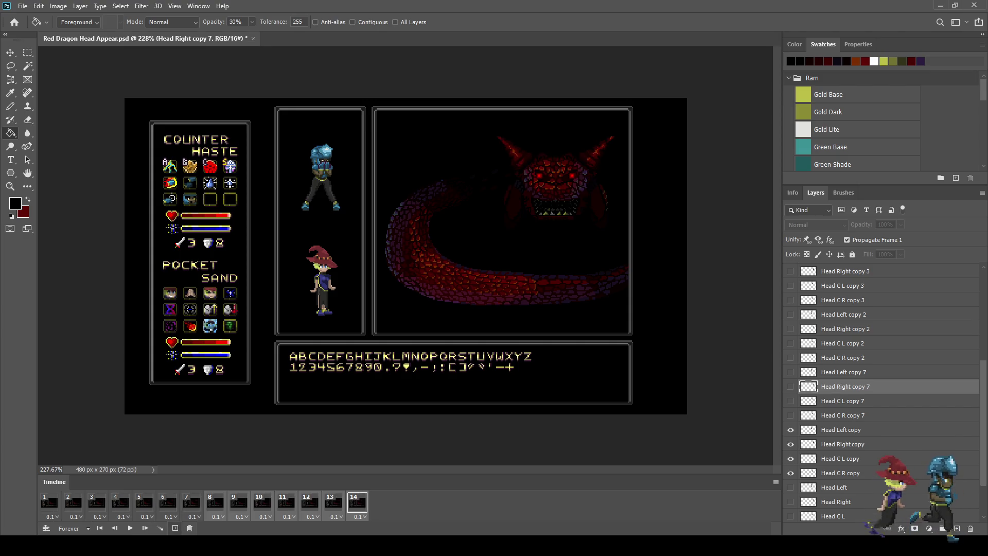
key("ctrl+z")
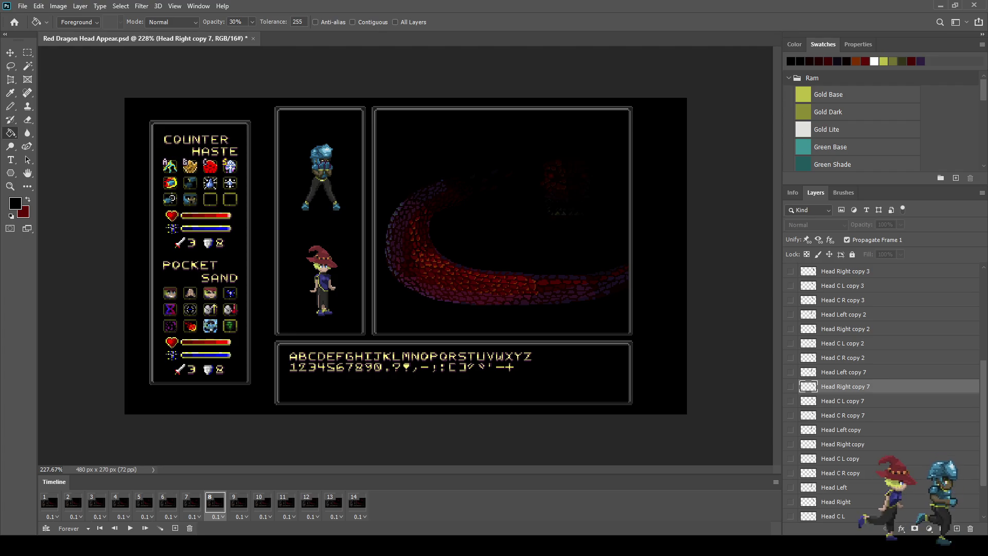
key("ctrl+shift+z")
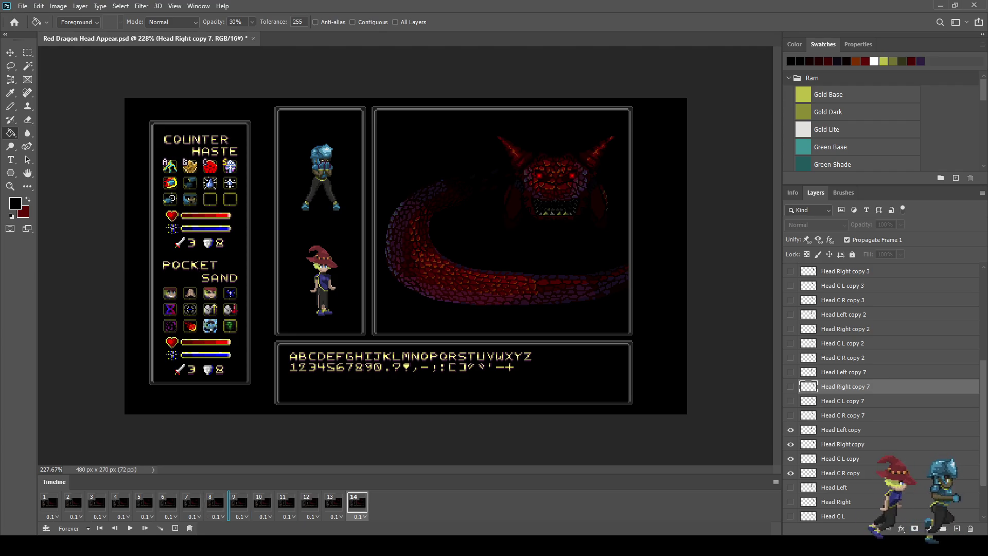
key("ctrl+shift+z")
key("ctrl+shift+z")
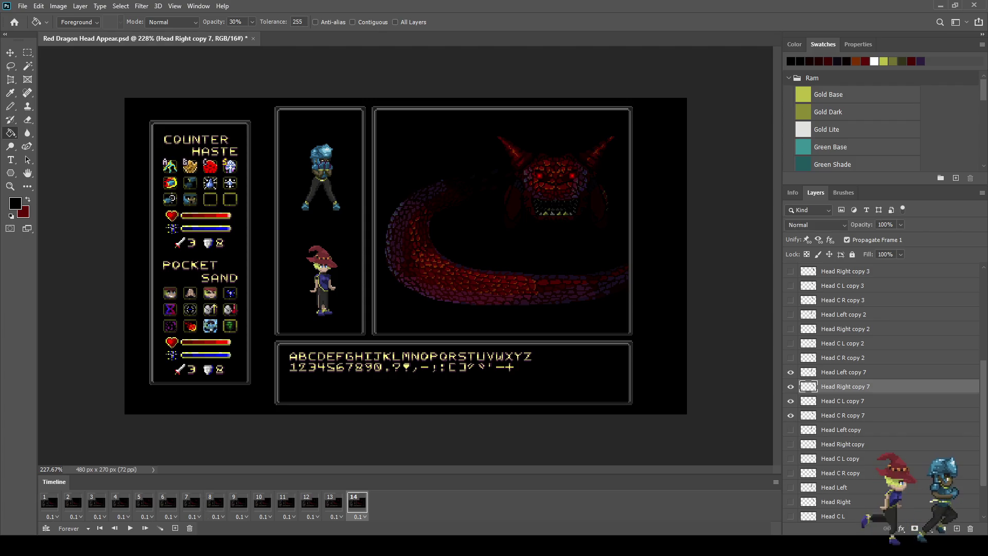
key("ctrl+z")
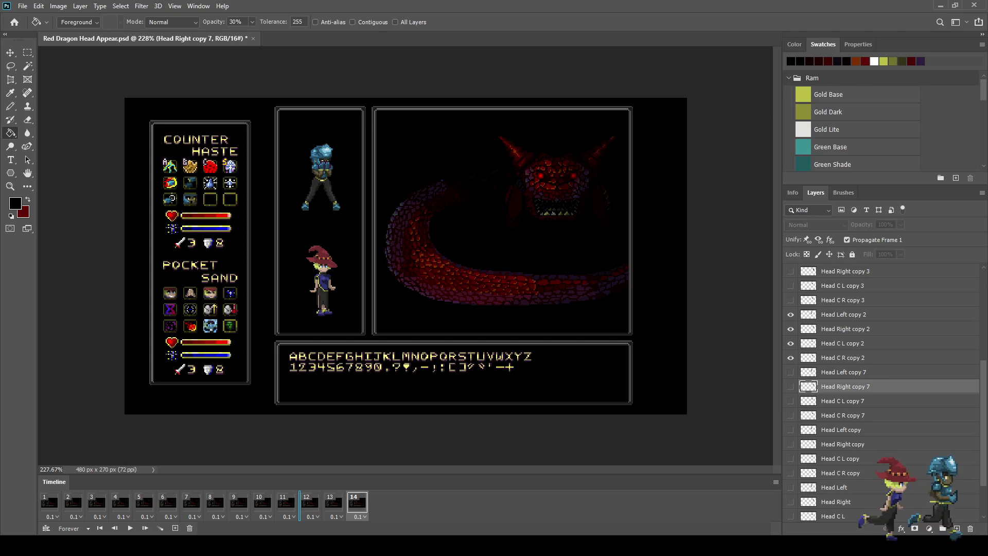
left_click(286, 502)
left_click(358, 502)
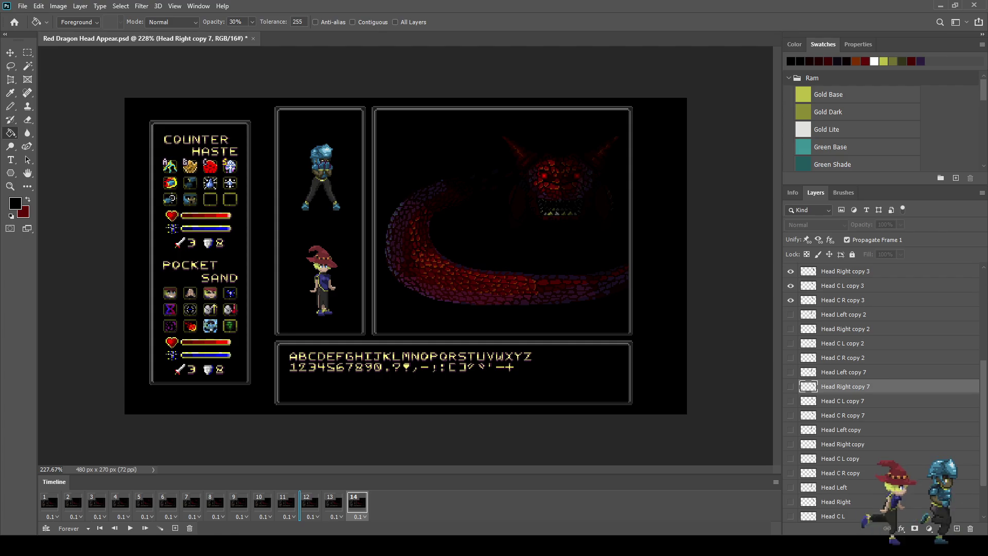
left_click(309, 502)
left_click(358, 502)
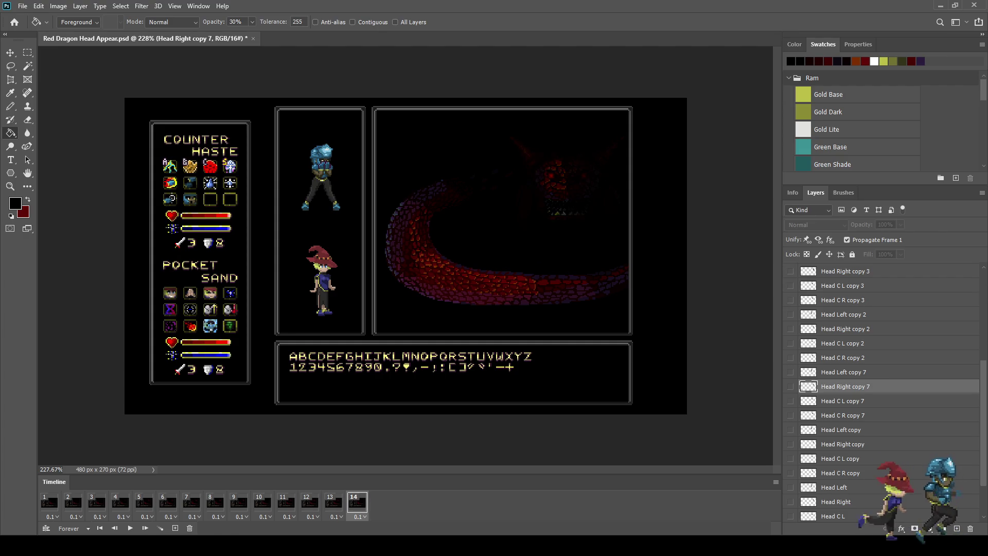
Play briefly, then step through frames 8, 9 and 10 to frame 14.
key("space")
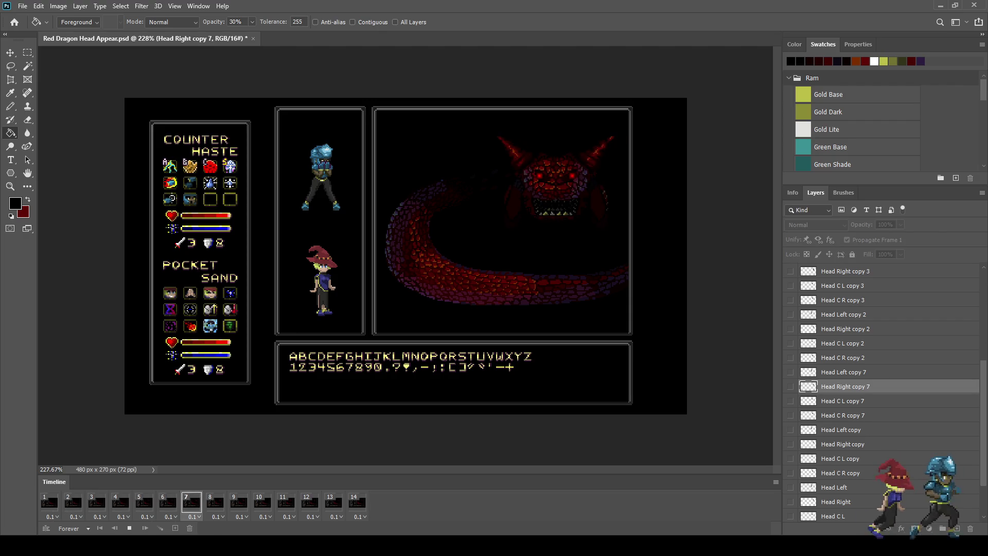
key("space")
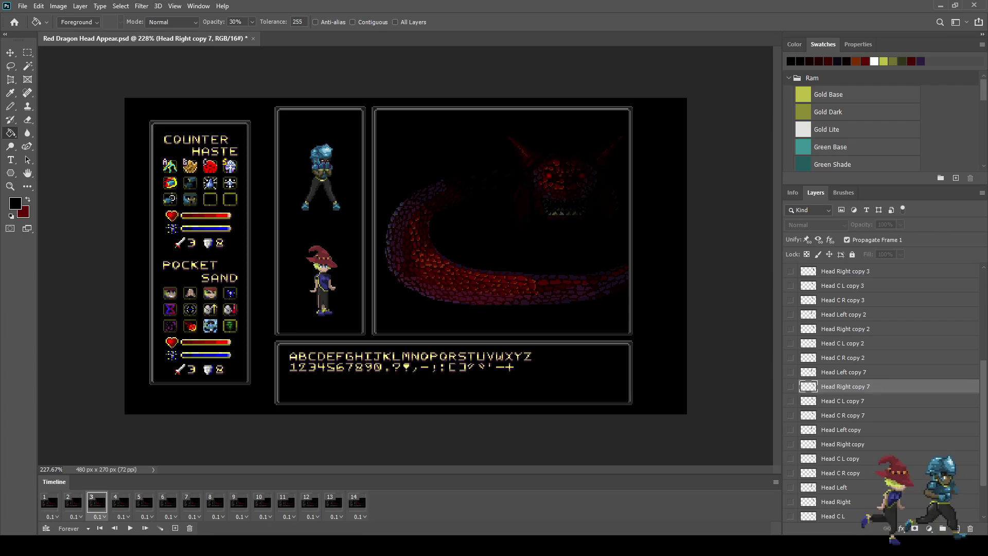
key("Right")
key("Right")
key("Right")
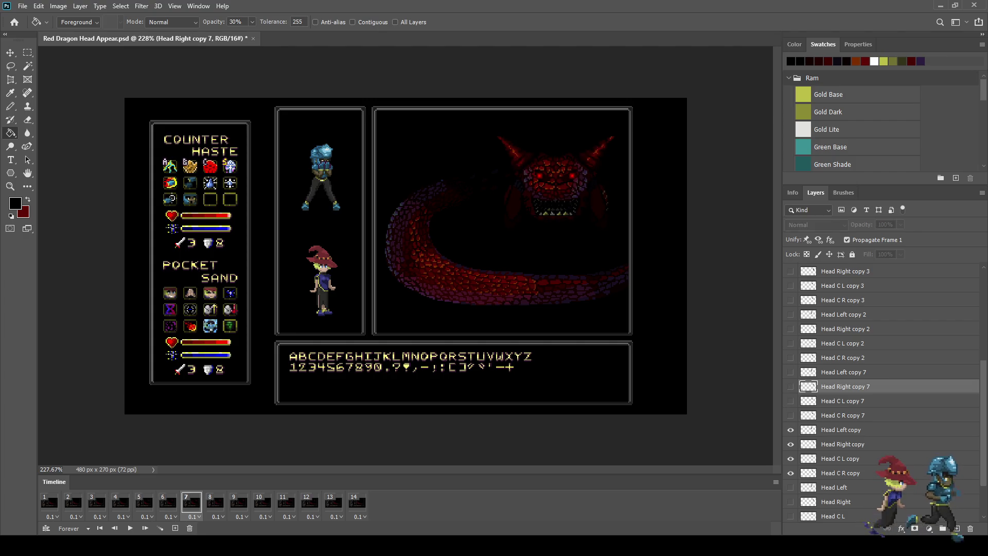
key("Right")
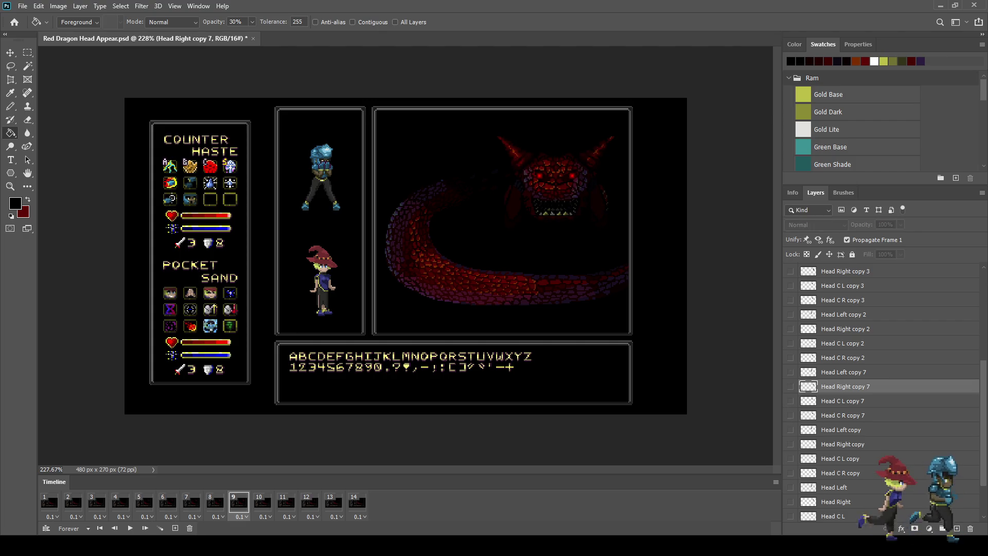
key("Right")
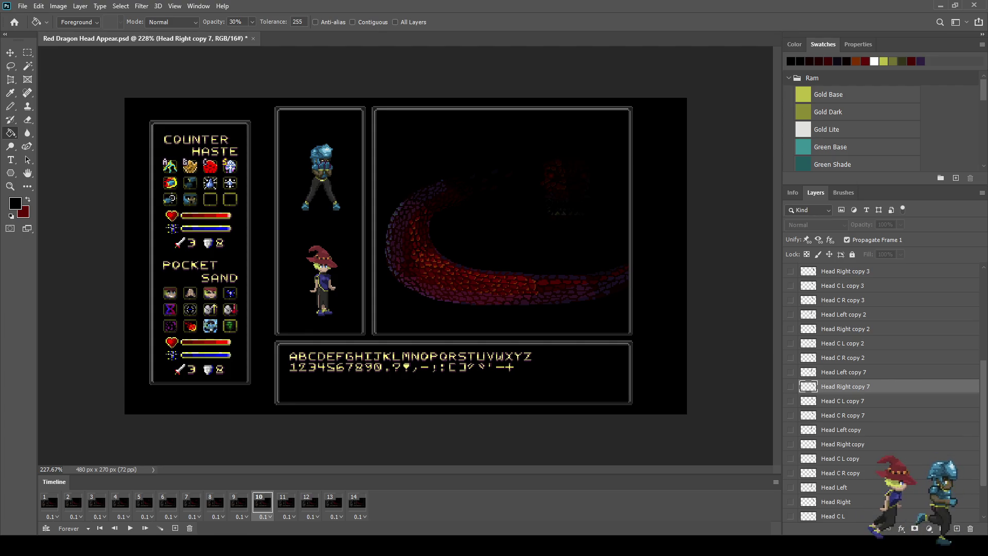
key("Right")
key("Right")
key("Right")
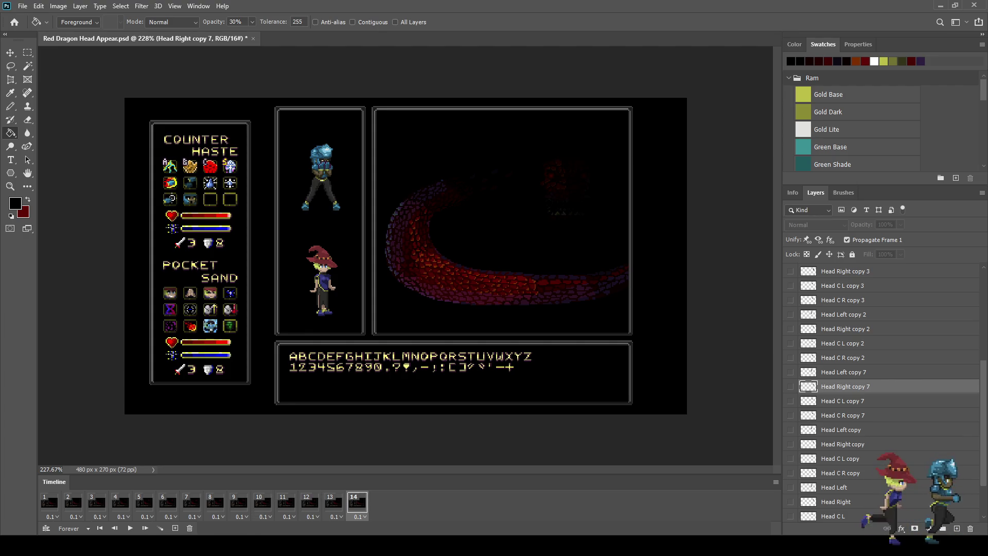
Loop the fourteen-frame dragon head fade-in and view it at actual size.
key("space")
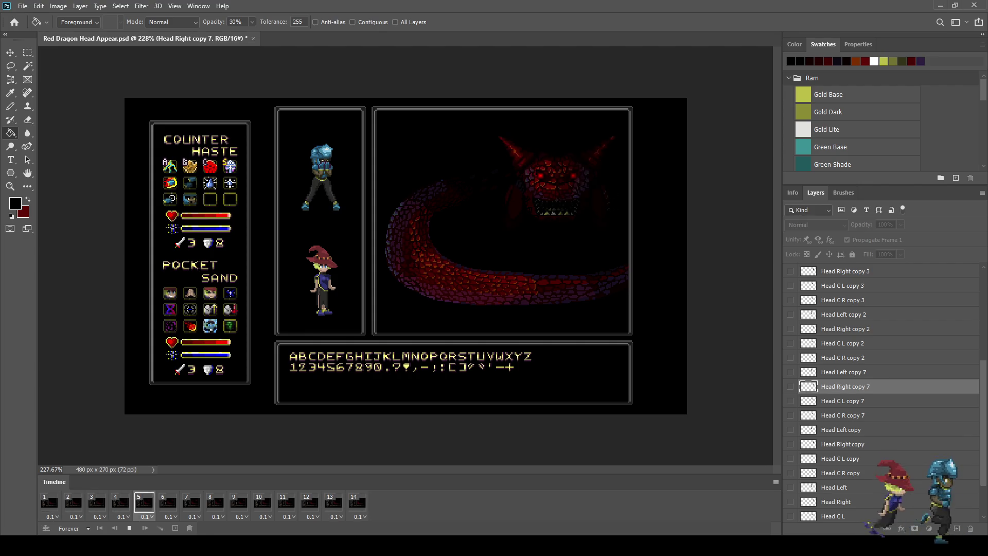
scroll(406, 256, "down", 3)
scroll(406, 256, "up", 2)
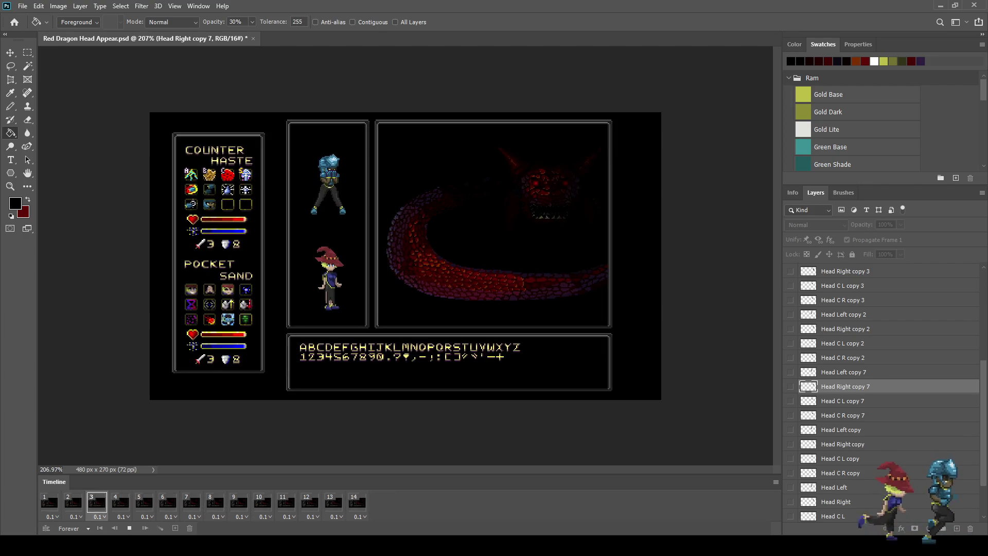
key("ctrl+1")
key("f")
key("f")
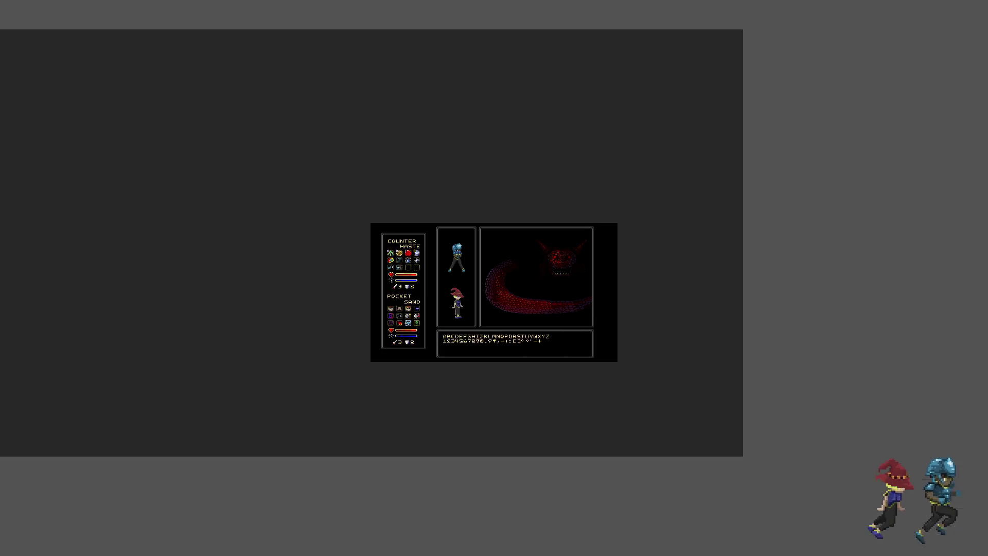
key("ctrl+0")
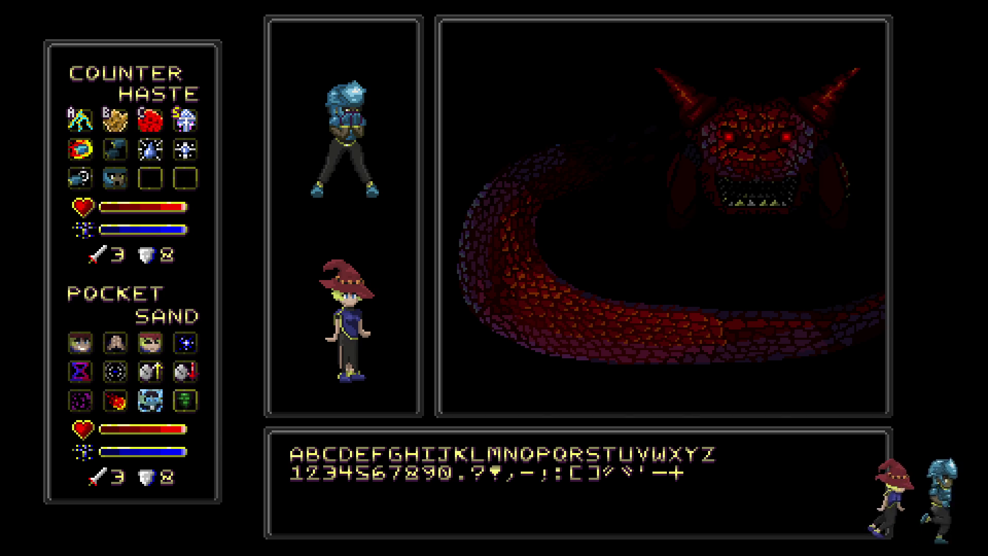
key("Escape")
key("ctrl+0")
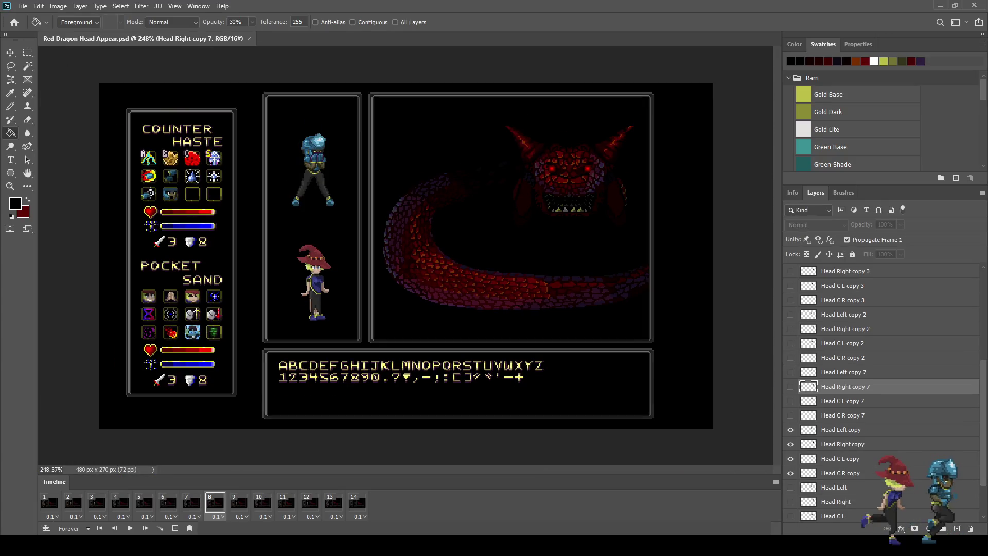
Delete frames 1 through 5 from the timeline.
left_click(192, 503)
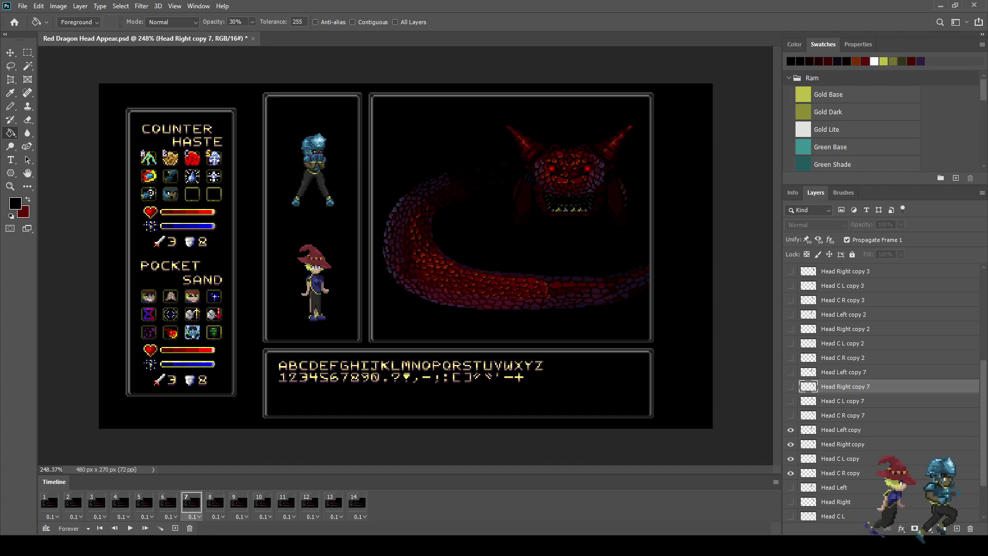
left_click(168, 503)
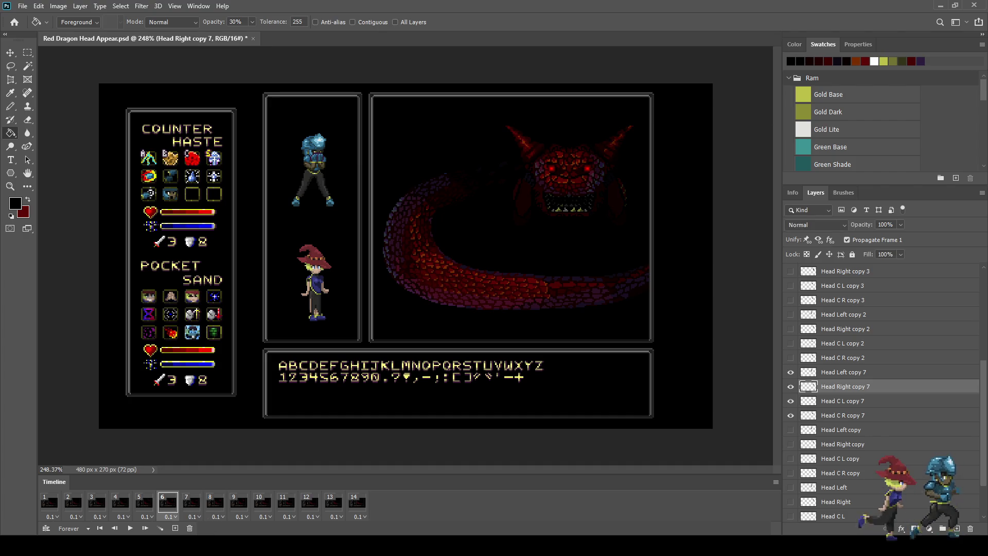
left_click(144, 502)
left_click(50, 502, "shift")
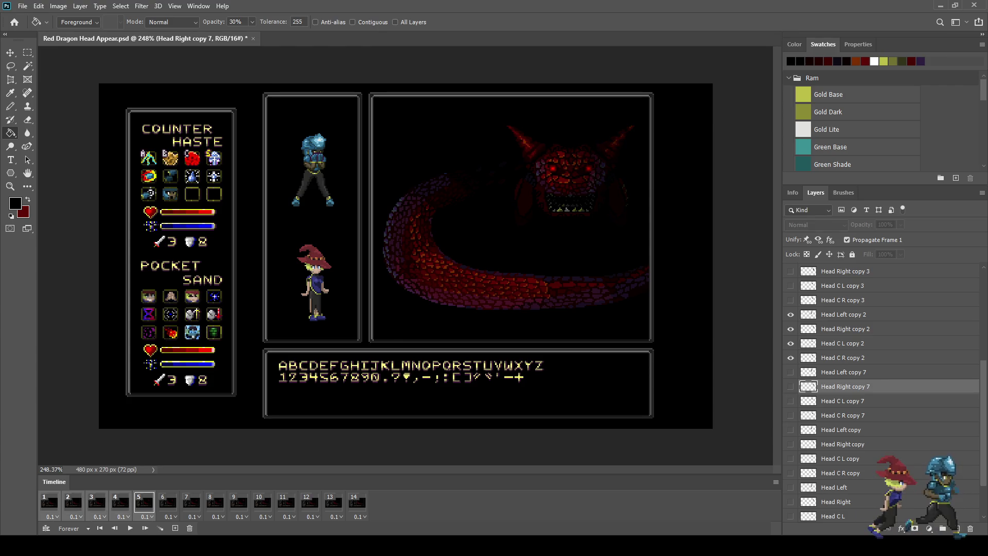
left_click(190, 528)
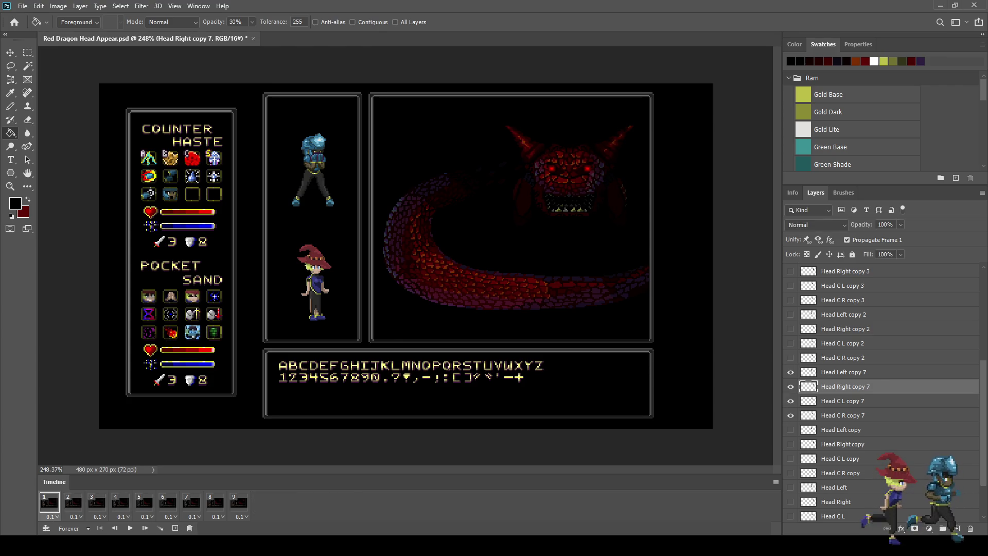
Delete frames 3 through 9, leaving two frames, and play the result.
left_click(73, 502)
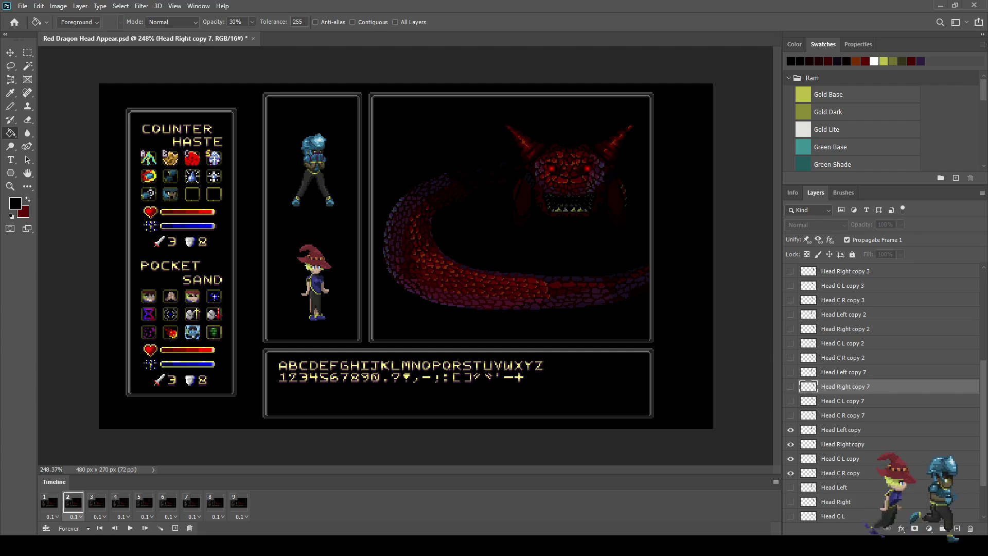
left_click(97, 502)
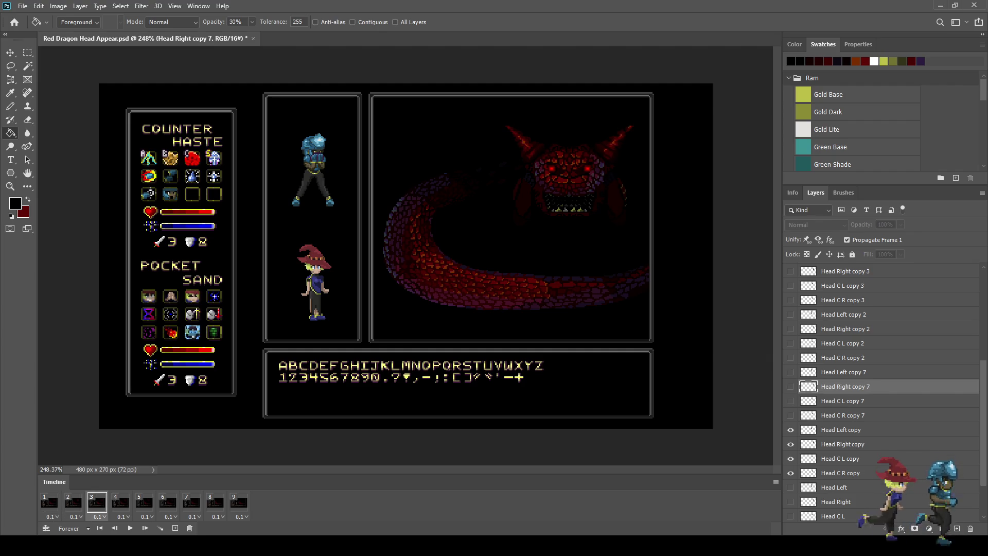
left_click(238, 503, "shift")
key("Delete")
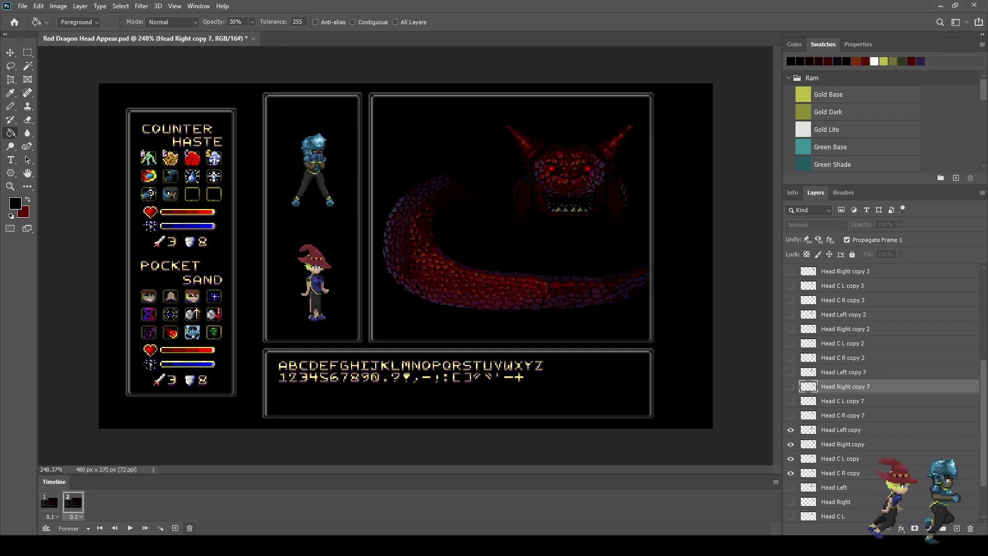
key("space")
key("space")
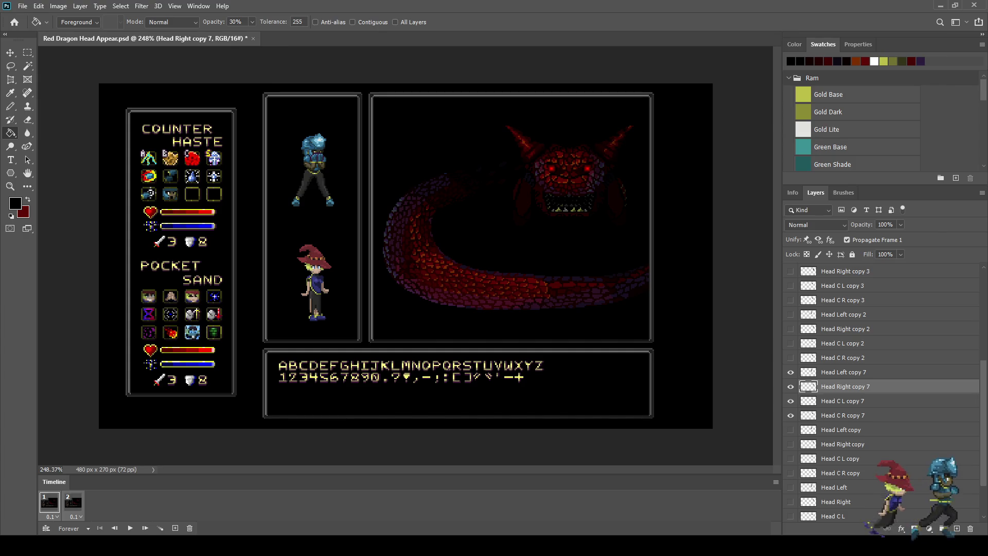
key("space")
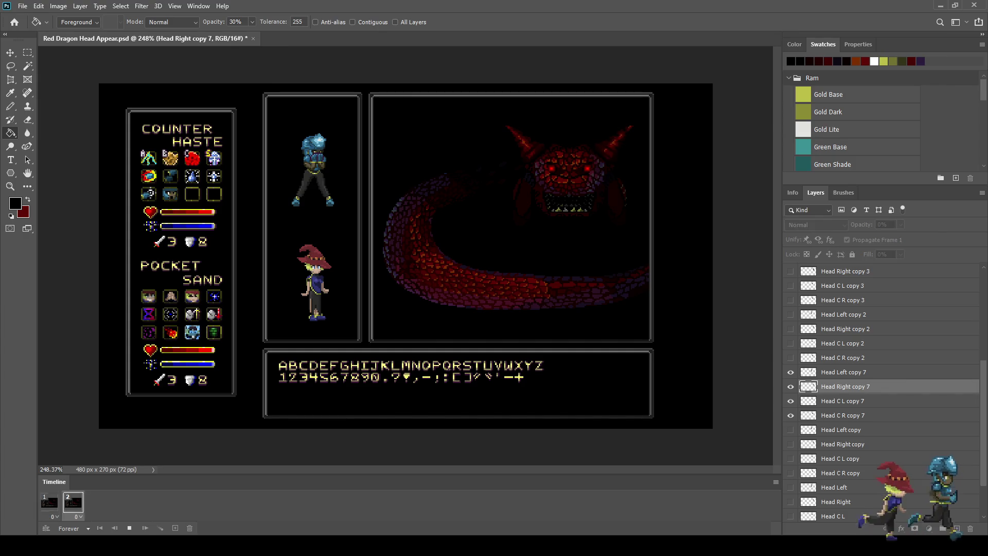
key("ctrl+1")
Switch to full-screen mode and enlarge the battle scene to fill the screen height.
key("f")
key("f")
key("ctrl+0")
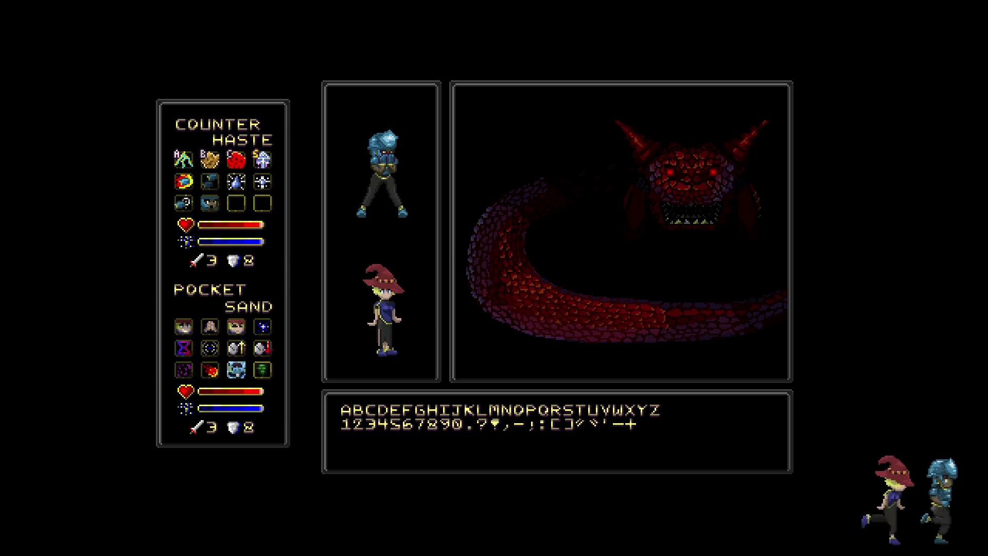
key("ctrl+0")
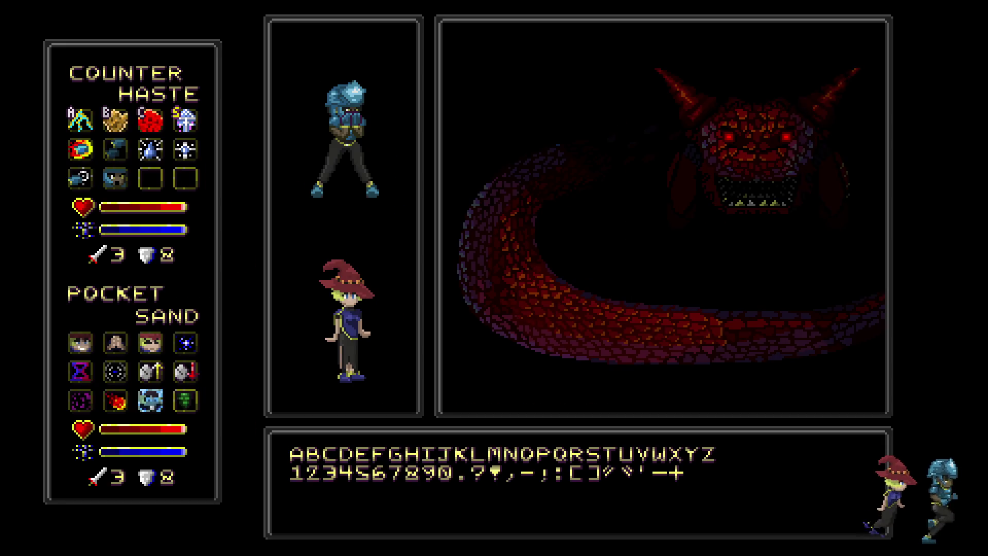
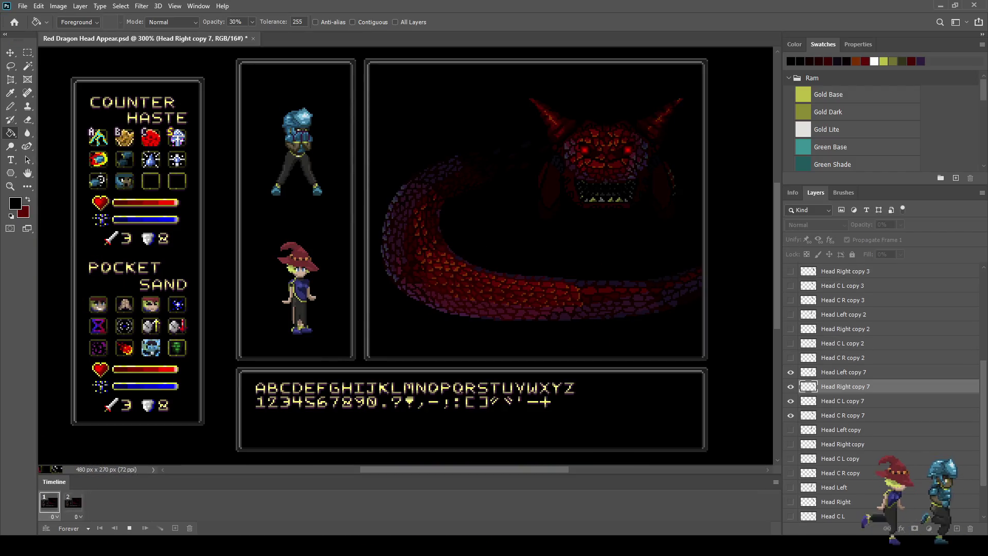
Stop the animation preview, then save and close Red Dragon Head Appear.psd.
key("space")
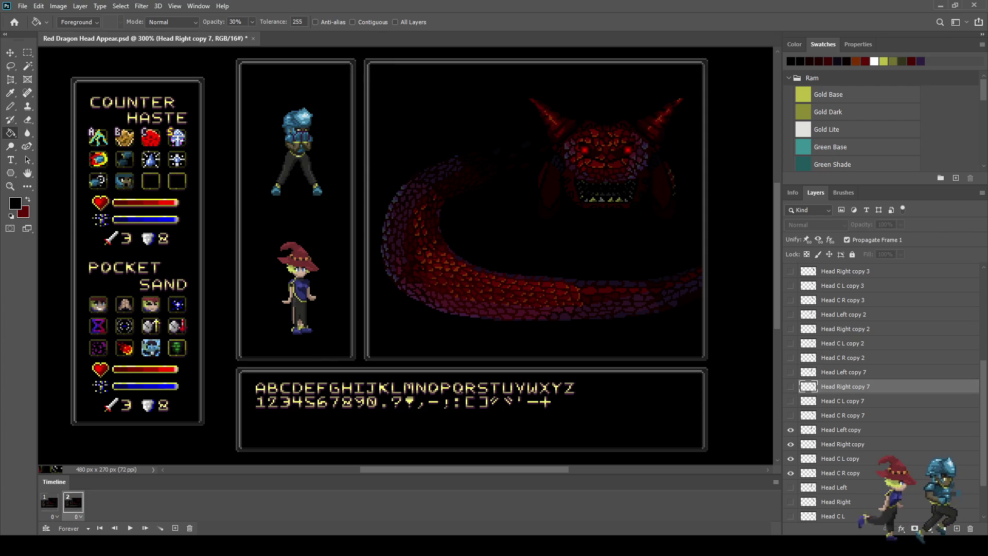
key("ctrl+s")
key("ctrl+w")
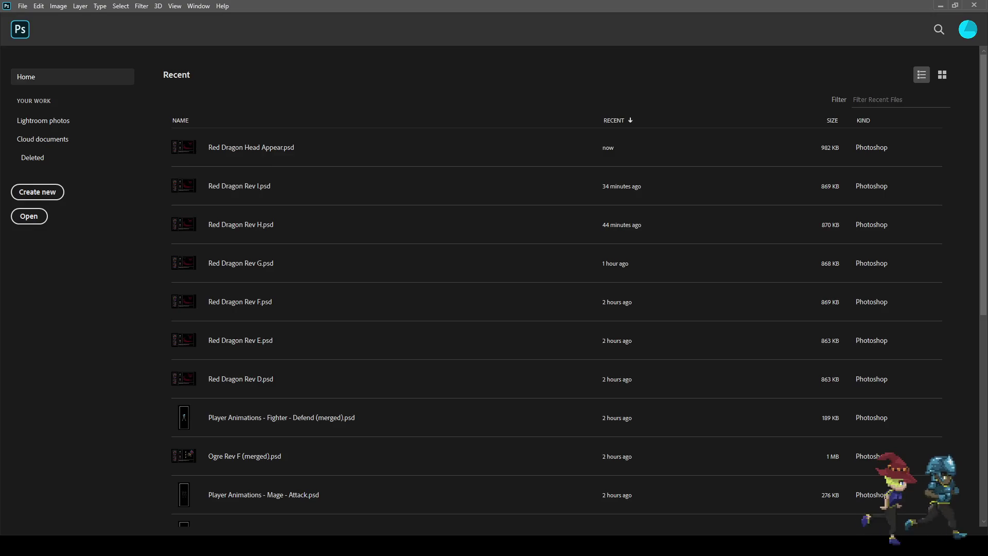
Open Red Dragon Rev I.psd and toggle the Head Highs layer off and on, ending with it visible.
left_click(239, 185)
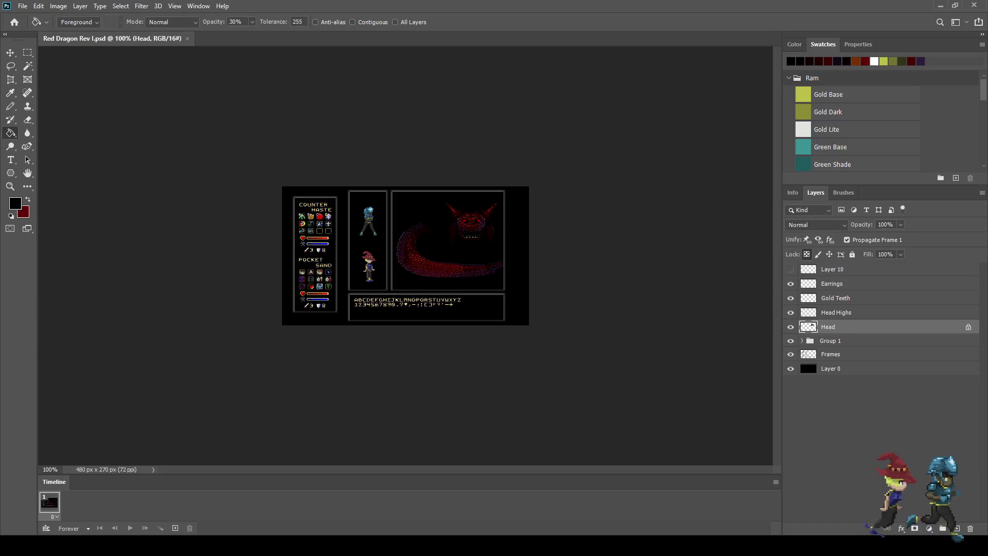
scroll(430, 238, "up", 10)
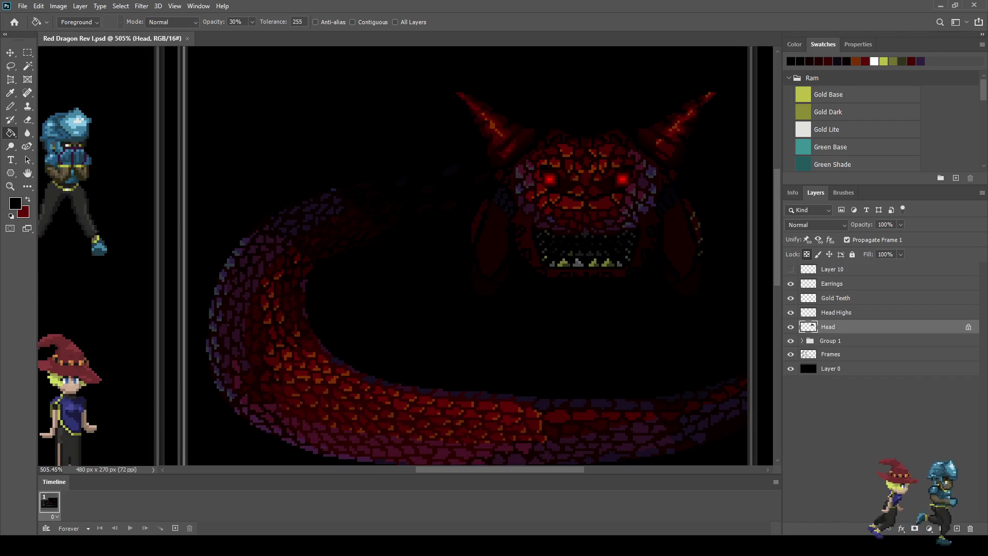
left_click(791, 312)
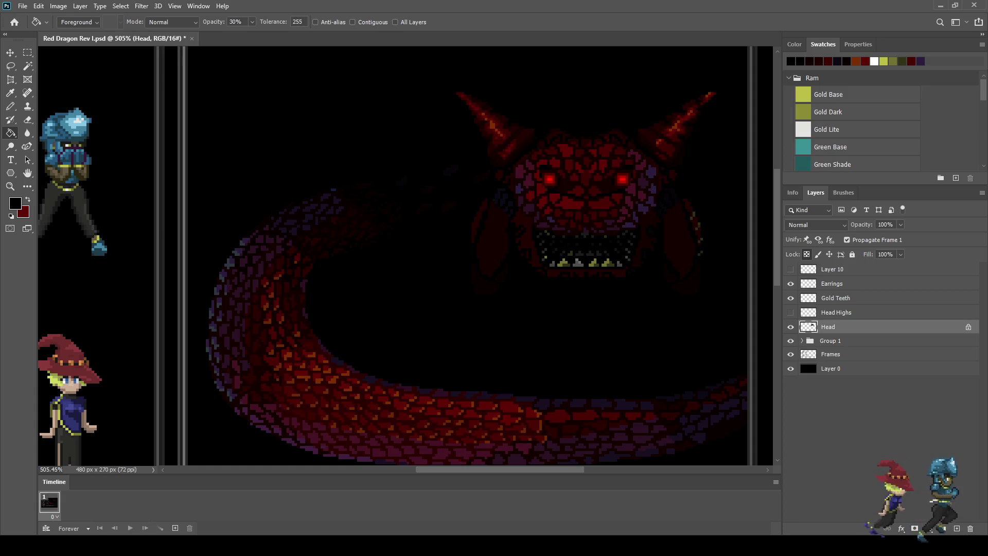
left_click(791, 313)
left_click(791, 312)
left_click(790, 312)
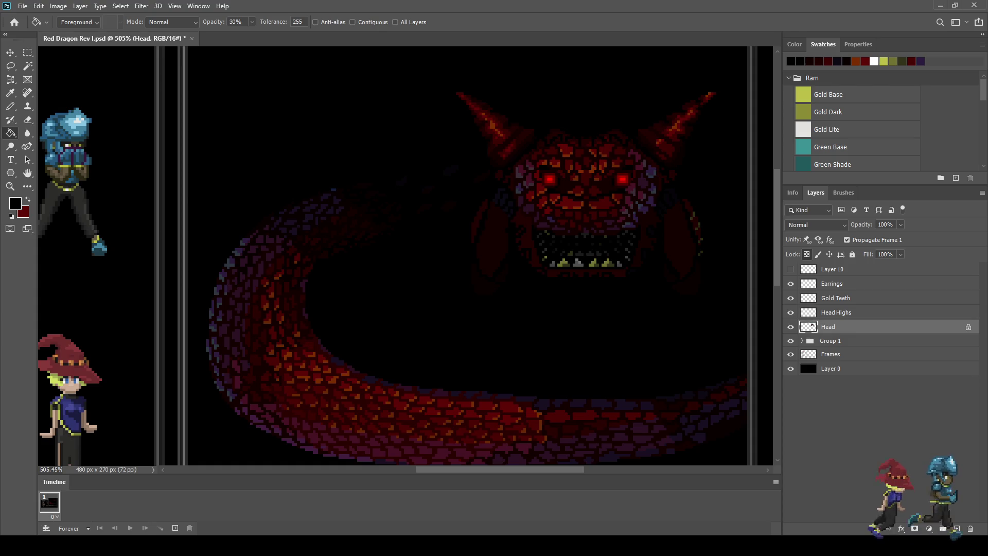
scroll(613, 103, "down", 5)
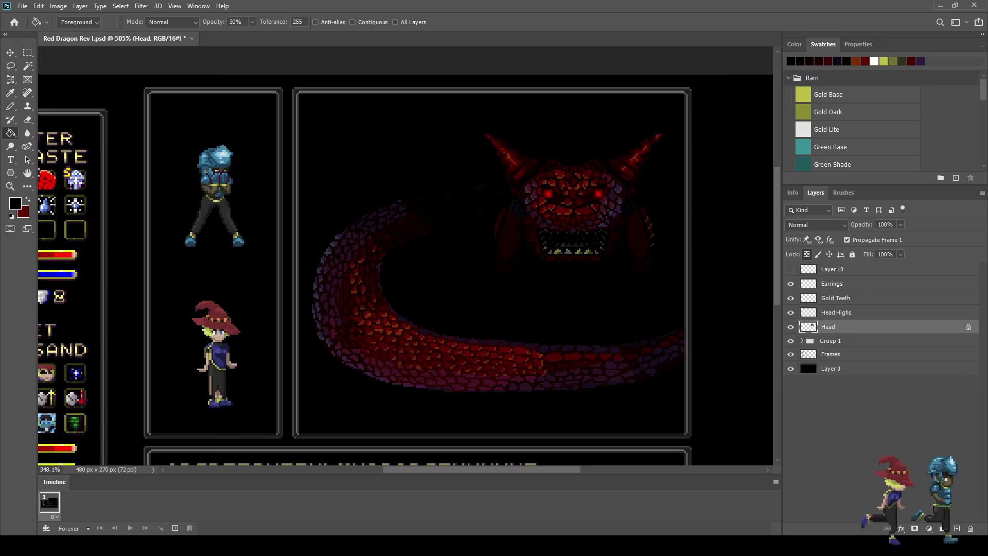
scroll(612, 103, "up", 3)
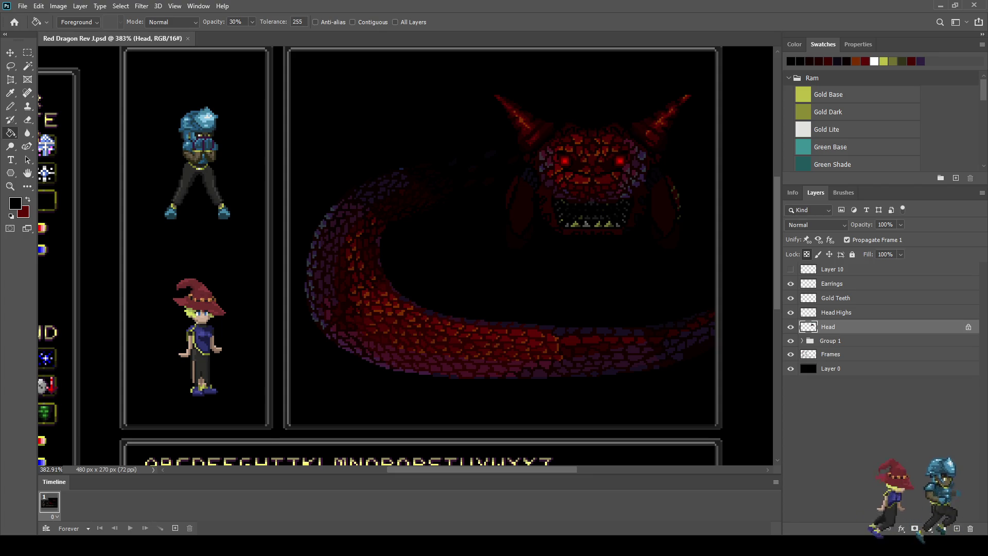
Zoom in and out on the dragon's head in Red Dragon Rev J.psd.
scroll(616, 132, "down", 2)
scroll(616, 131, "up", 5)
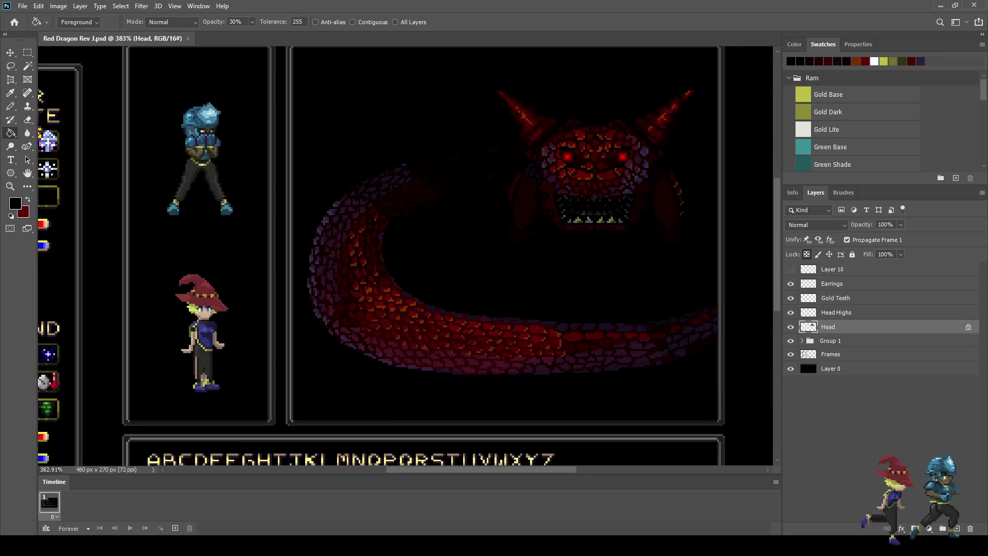
Switch to the Magic Wand and test-select the orange highlight pixels on the dragon's head.
key("w")
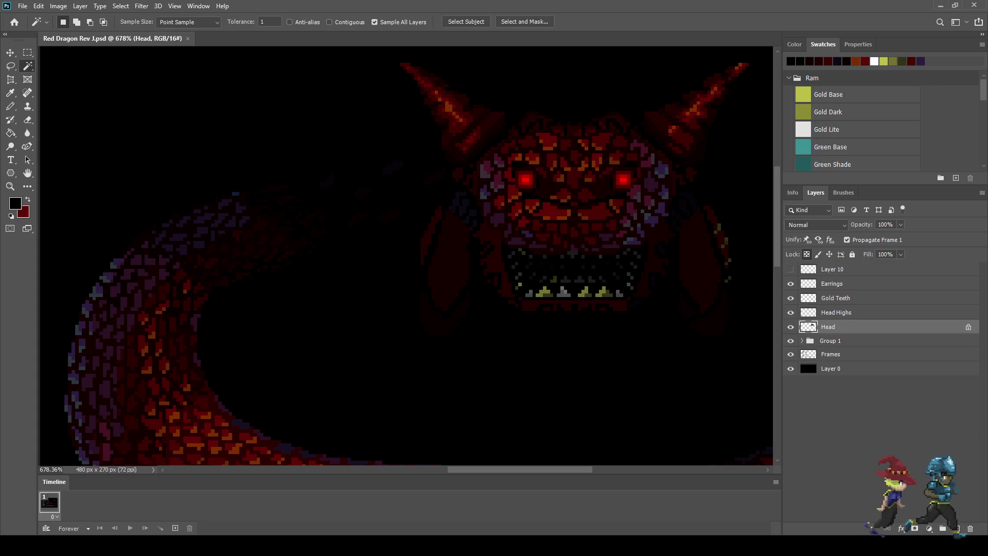
scroll(529, 205, "up", 2)
left_click(541, 236)
scroll(541, 235, "down", 4)
scroll(541, 235, "up", 2)
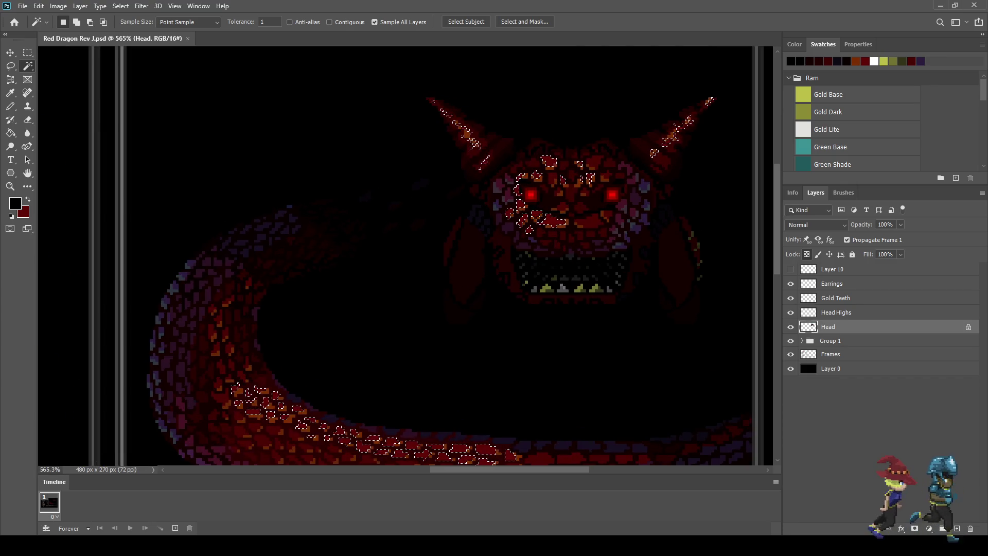
scroll(575, 157, "down", 2)
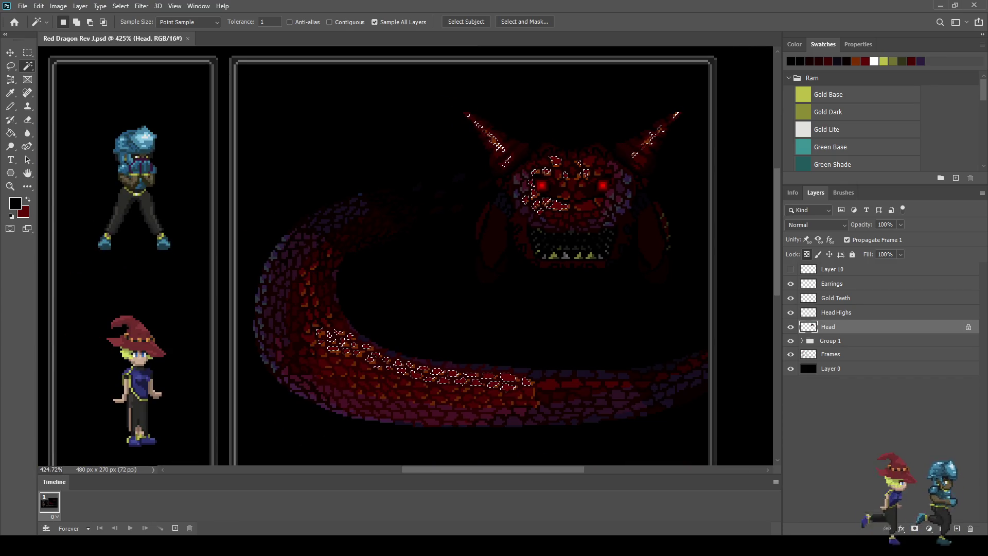
key("ctrl+d")
With Sample All Layers off, move the lightest horn and face pixels onto a new layer.
left_click(374, 22)
scroll(586, 202, "up", 2)
left_click(545, 209)
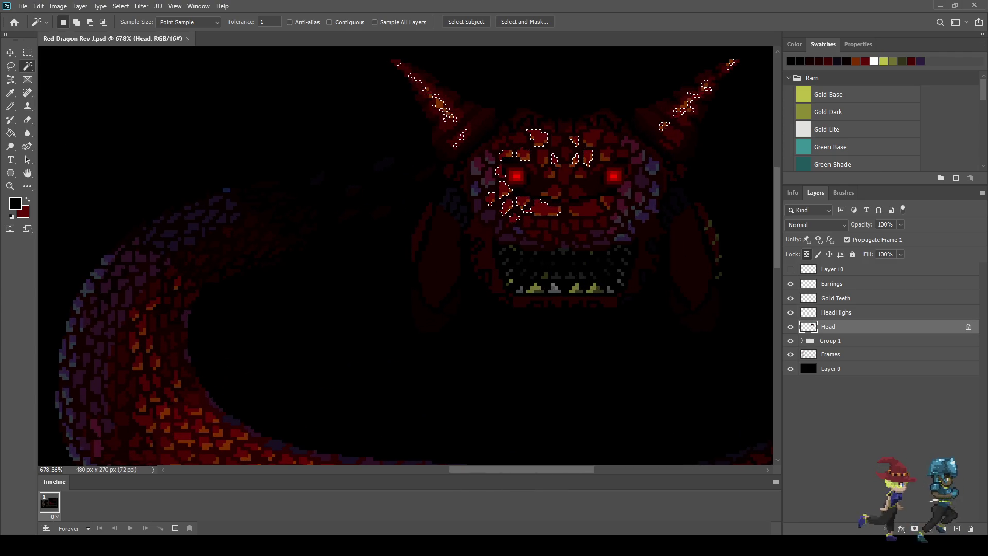
scroll(639, 188, "down", 3)
scroll(638, 188, "up", 3)
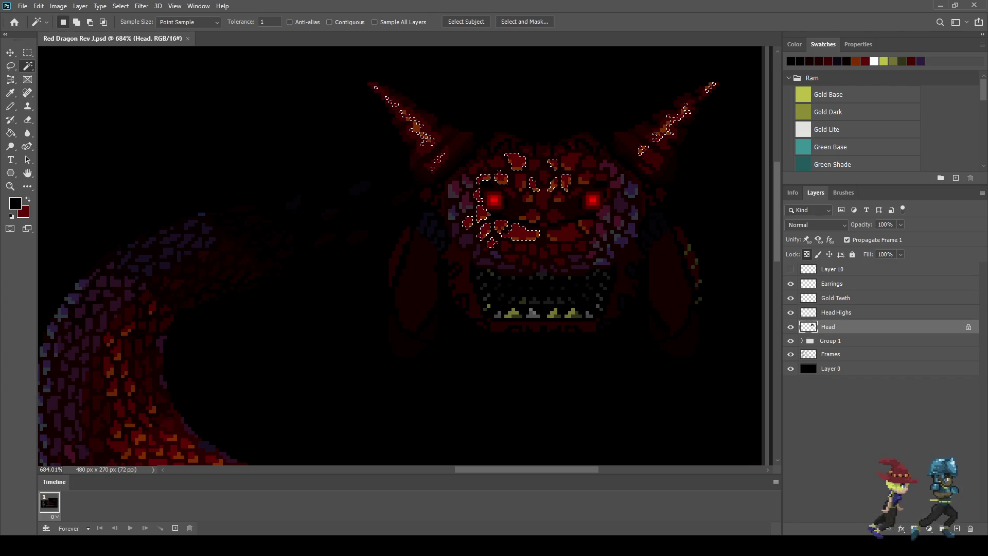
key("ctrl+d")
key("ctrl+shift+alt+n")
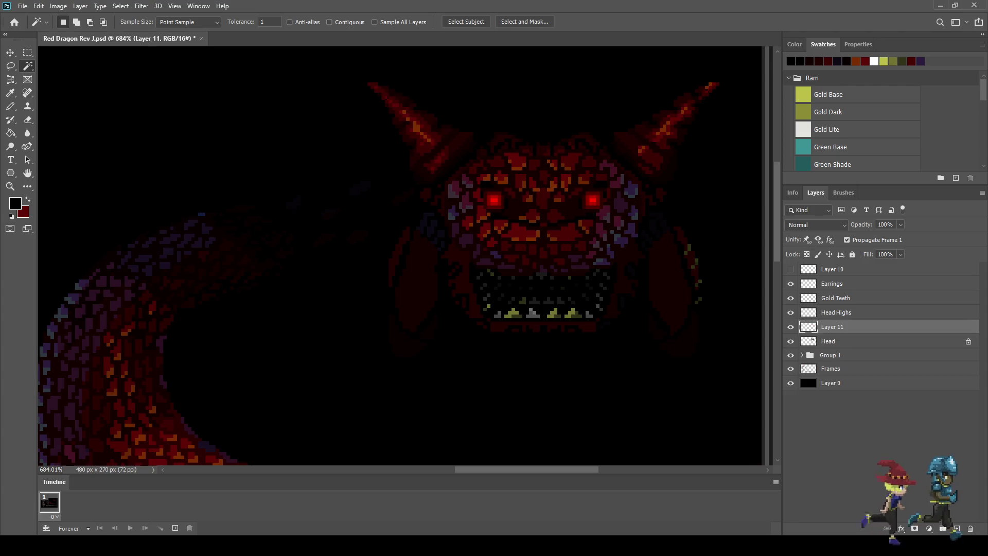
Name the new layer Head (Lightest) and toggle its visibility to compare the head.
double_click(832, 327)
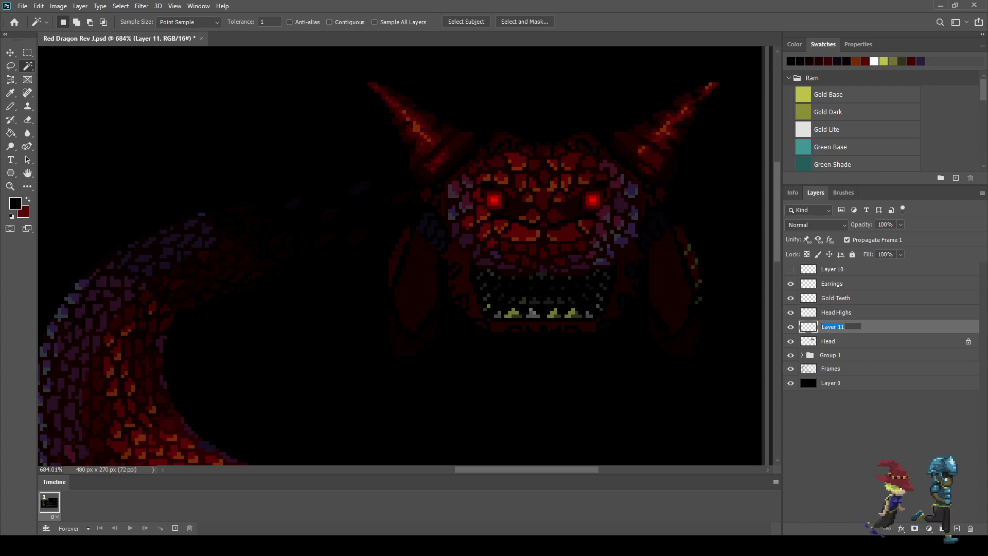
type("Head")
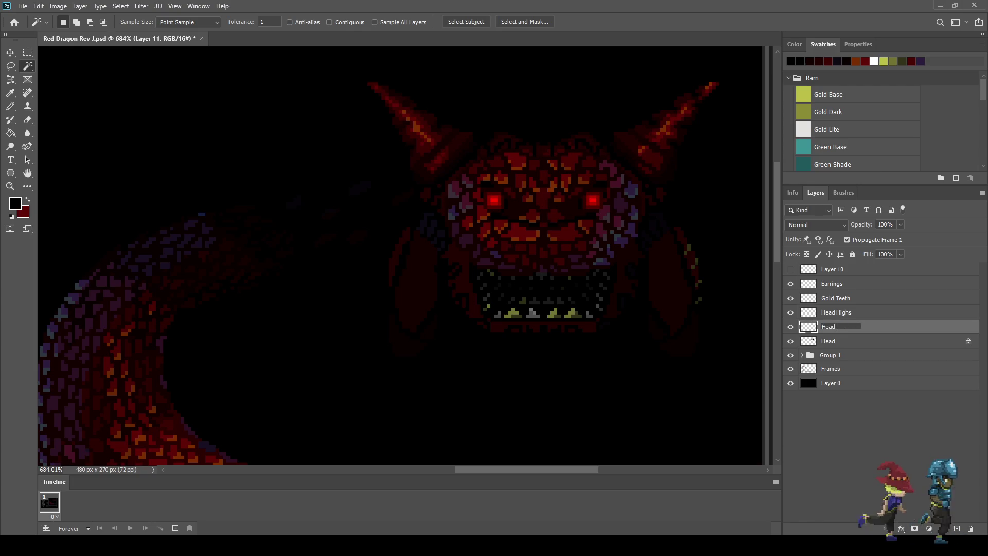
type("ighte")
type(")")
key("Return")
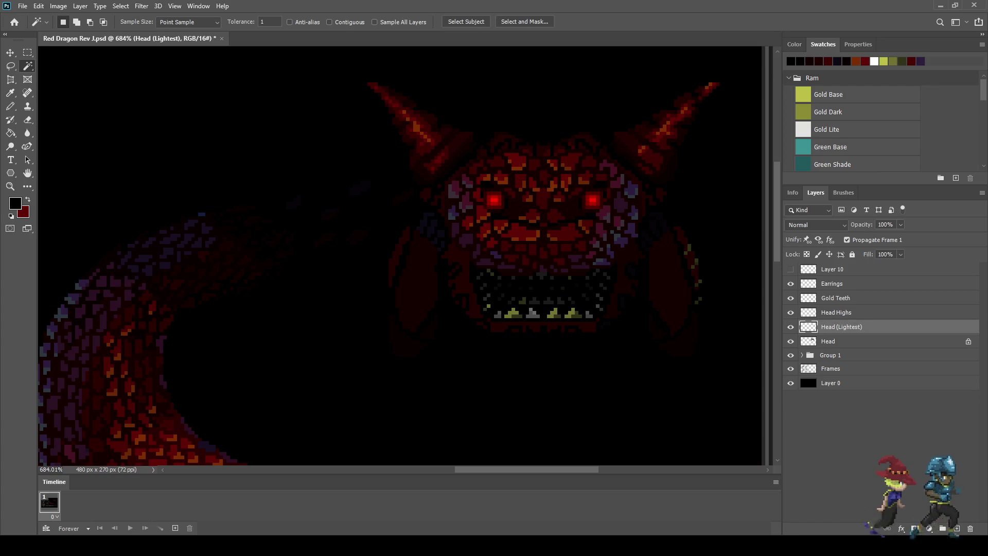
key("ctrl+comma")
key("ctrl+comma")
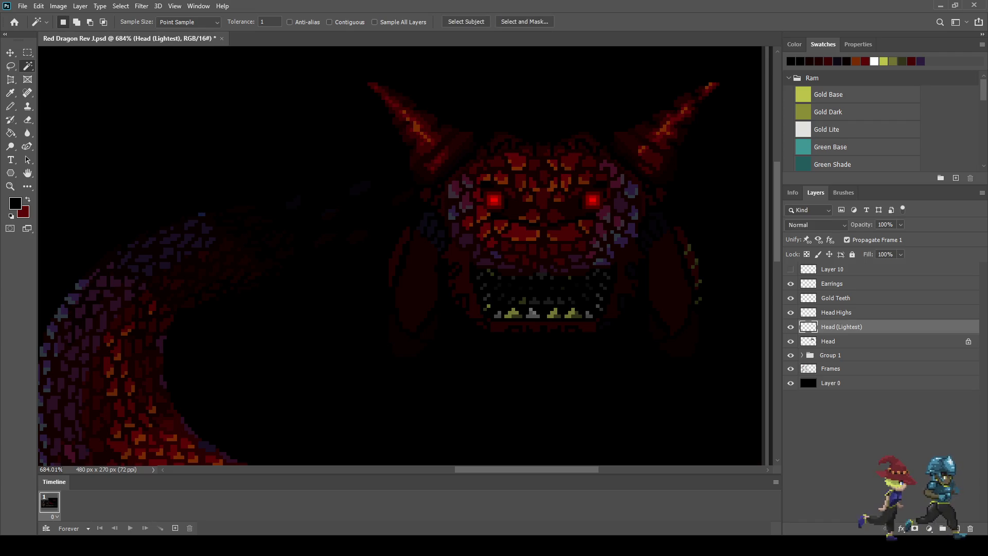
key("ctrl+comma")
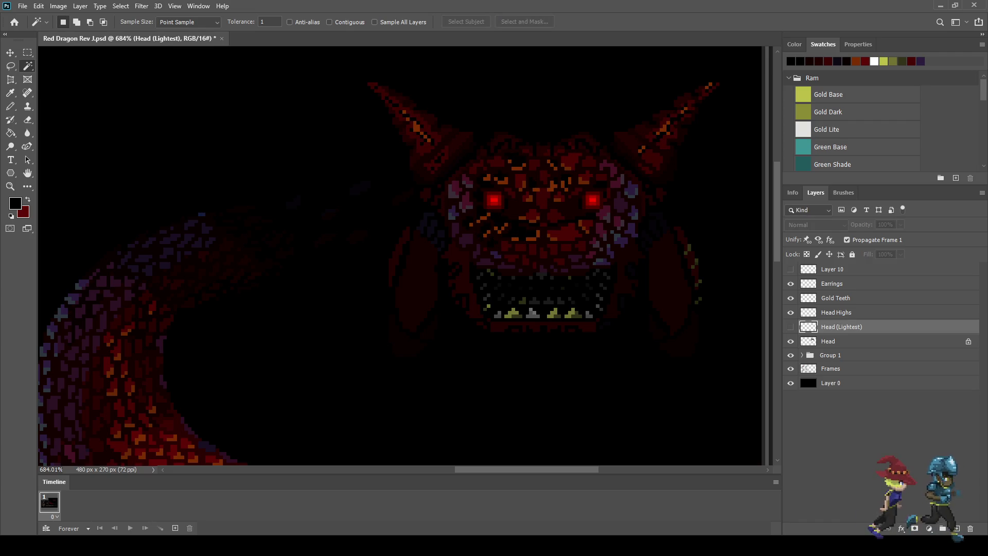
key("ctrl+comma")
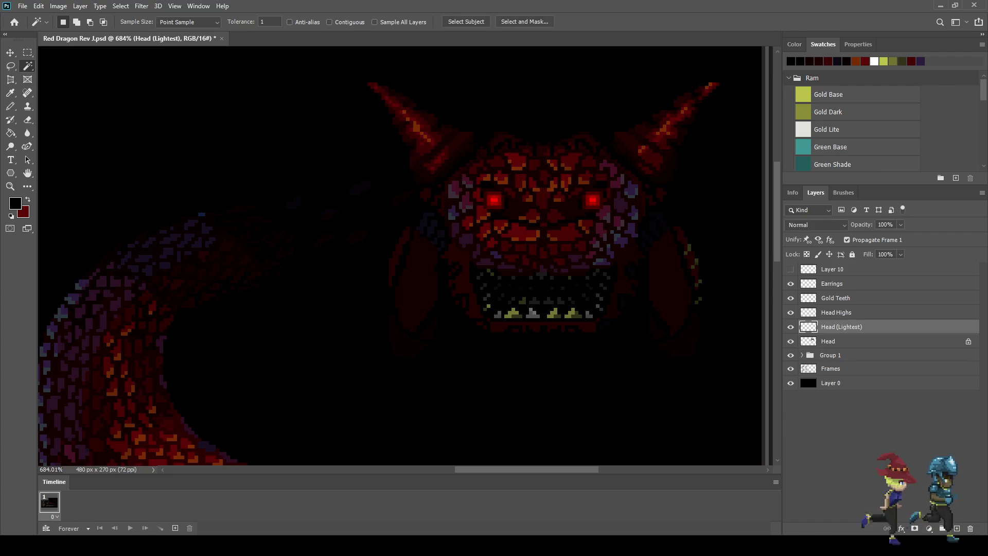
key("ctrl+comma")
key("ctrl+comma")
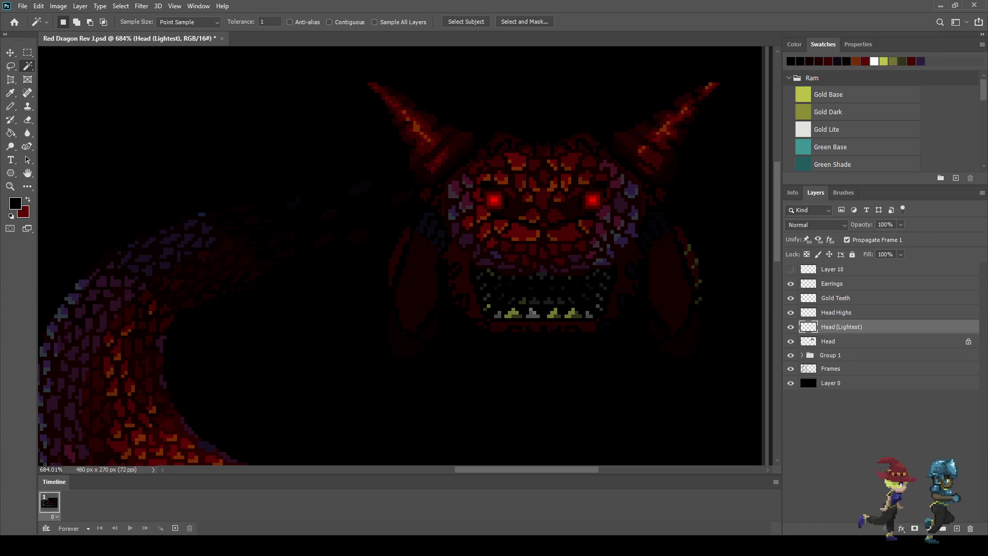
key("ctrl+comma")
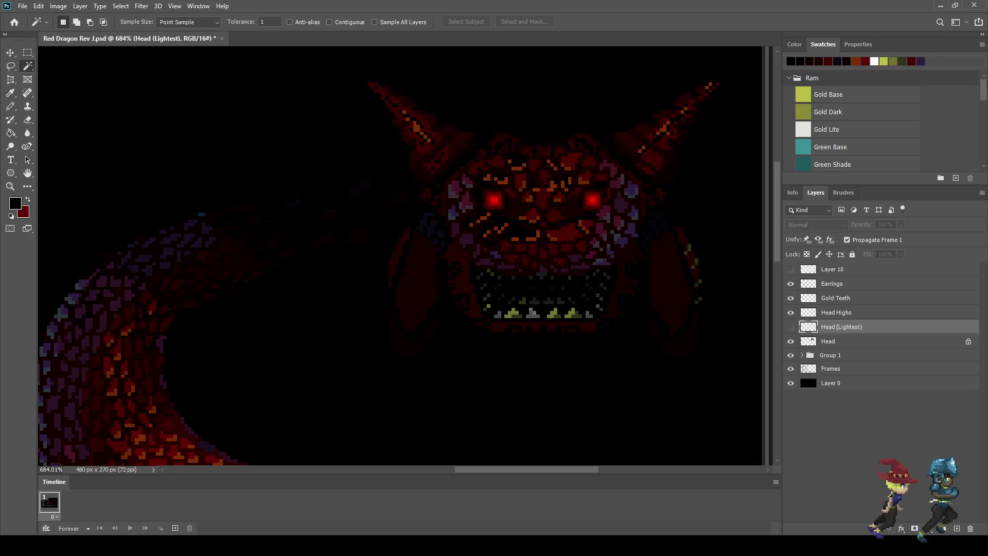
key("ctrl+comma")
Rename the layer to Head (2nd Lightest) and select the Head layer.
double_click(841, 326)
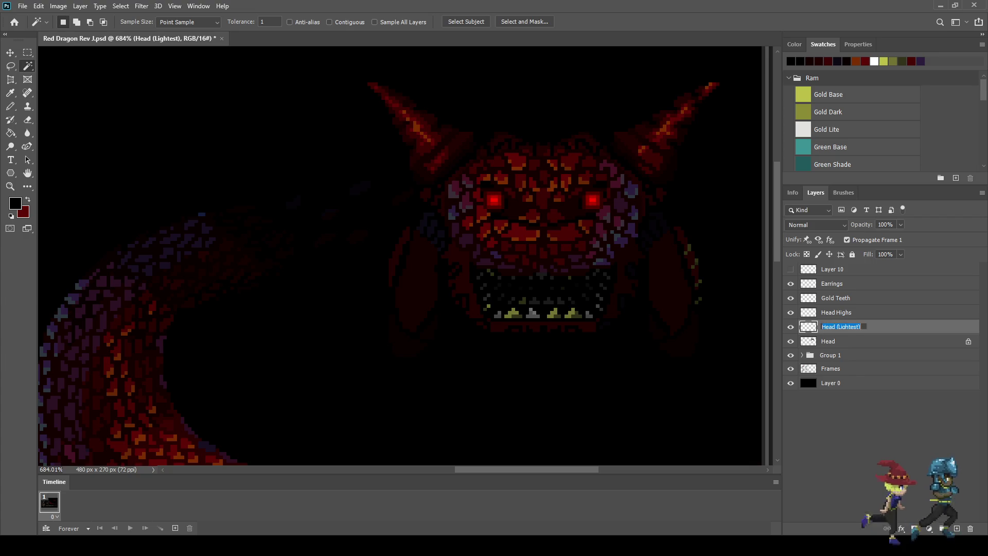
left_click(855, 326)
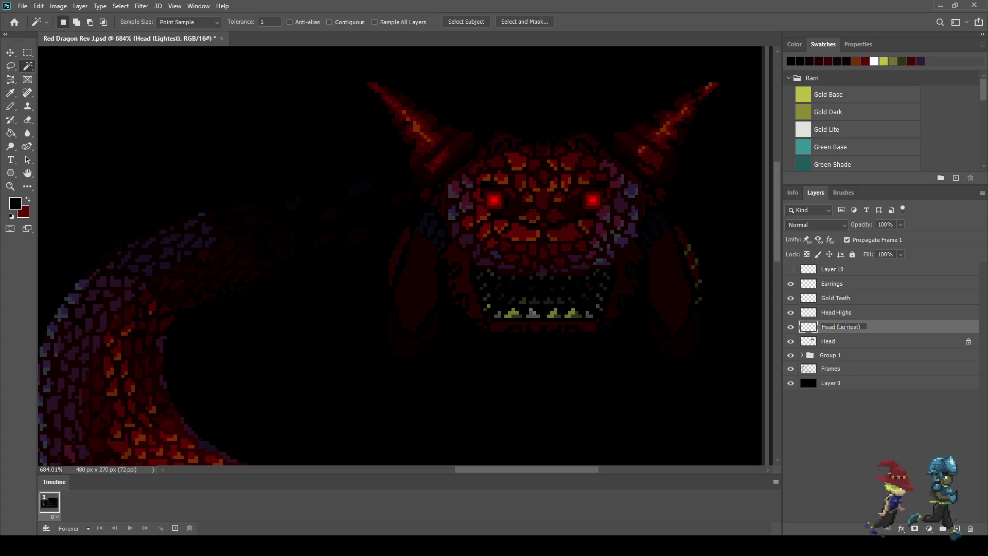
type("2nd")
key("Return")
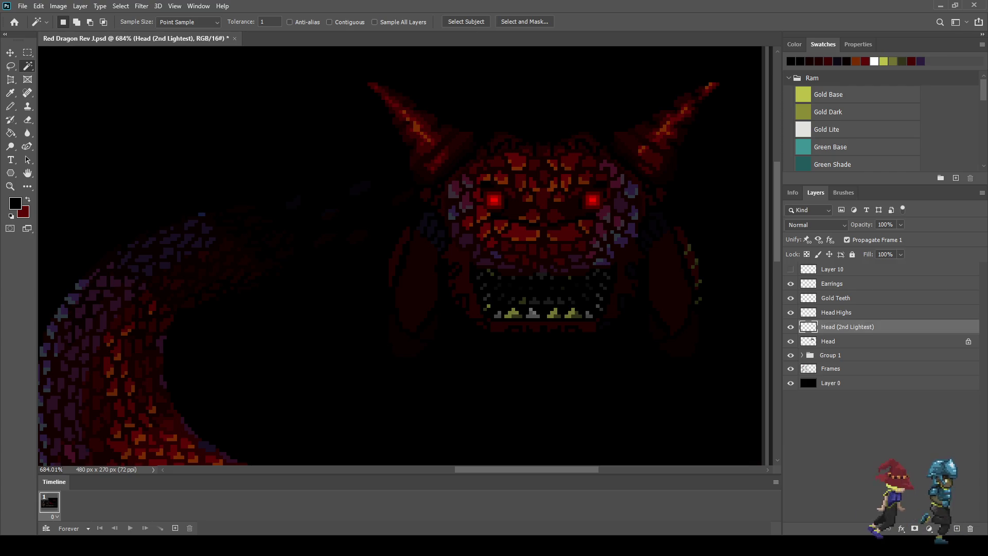
left_click(812, 340)
Select the brightest face highlight pixels on Head Highs and copy them to a new layer.
scroll(566, 234, "up", 5)
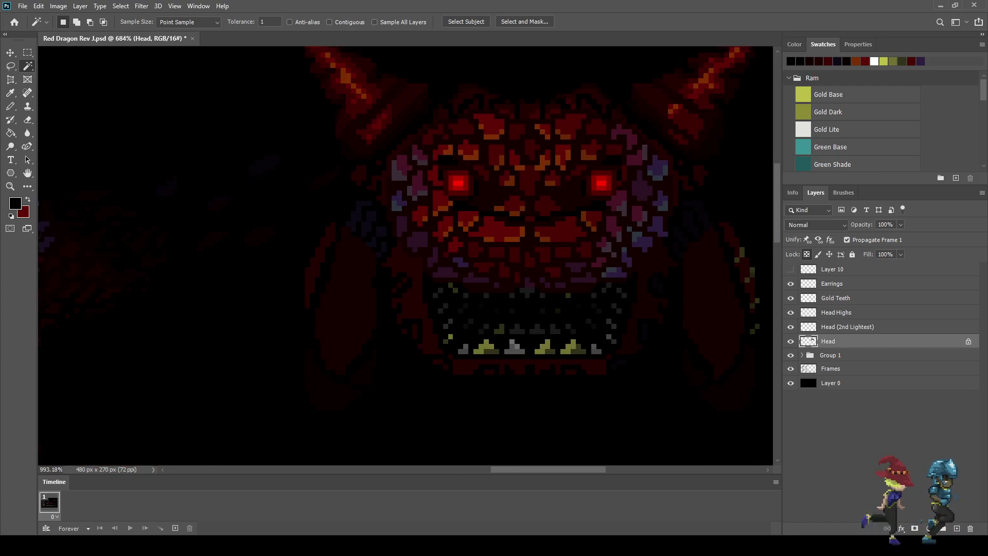
left_click(809, 341, "ctrl")
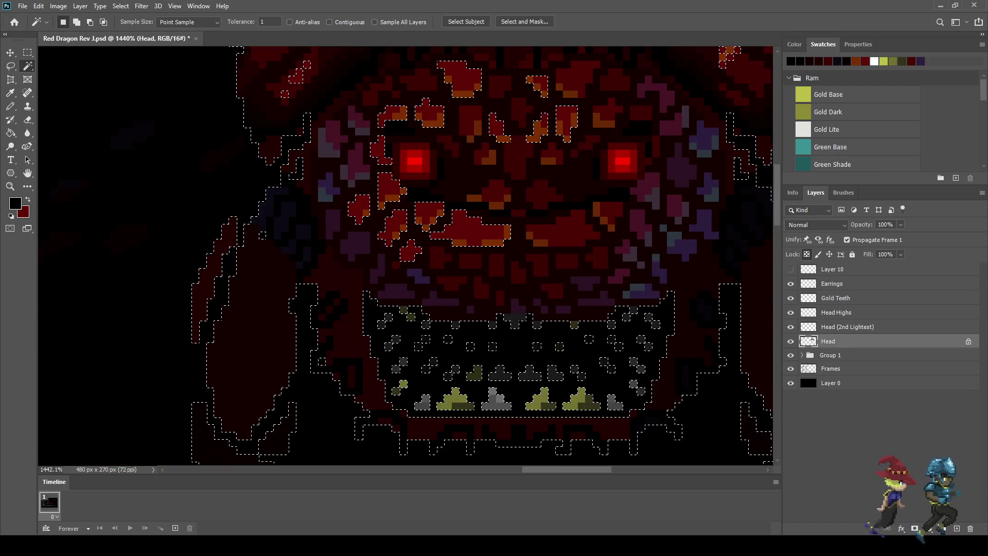
key("ctrl+d")
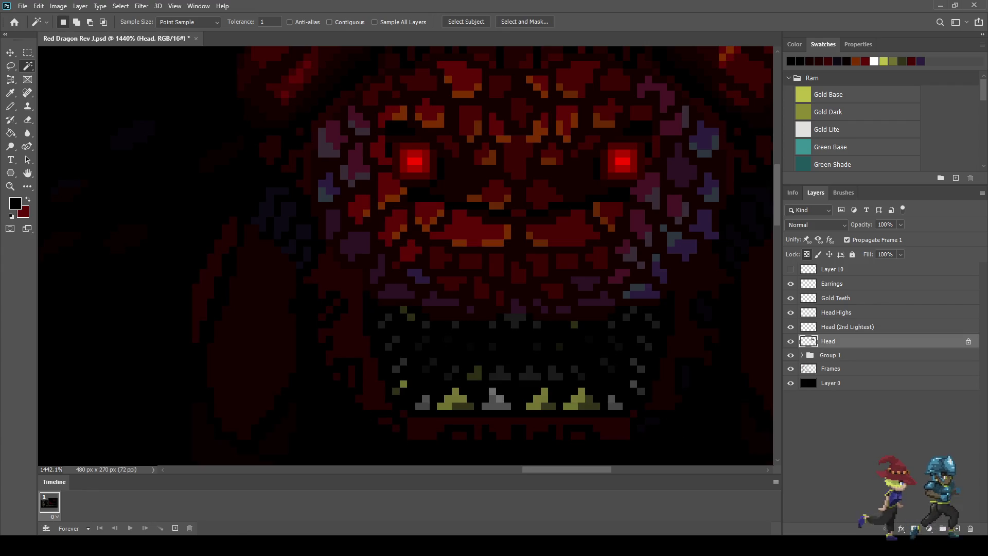
key("alt+bracketright")
key("alt+bracketright")
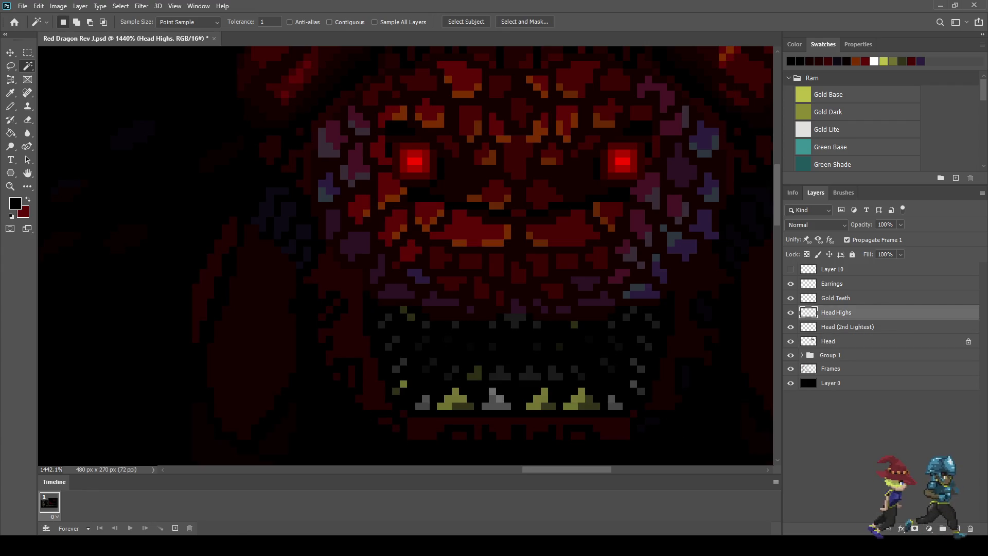
scroll(690, 260, "down", 5)
key("ctrl+comma")
key("ctrl+comma")
key("ctrl+comma")
key("ctrl+comma")
key("ctrl+comma")
key("ctrl+comma")
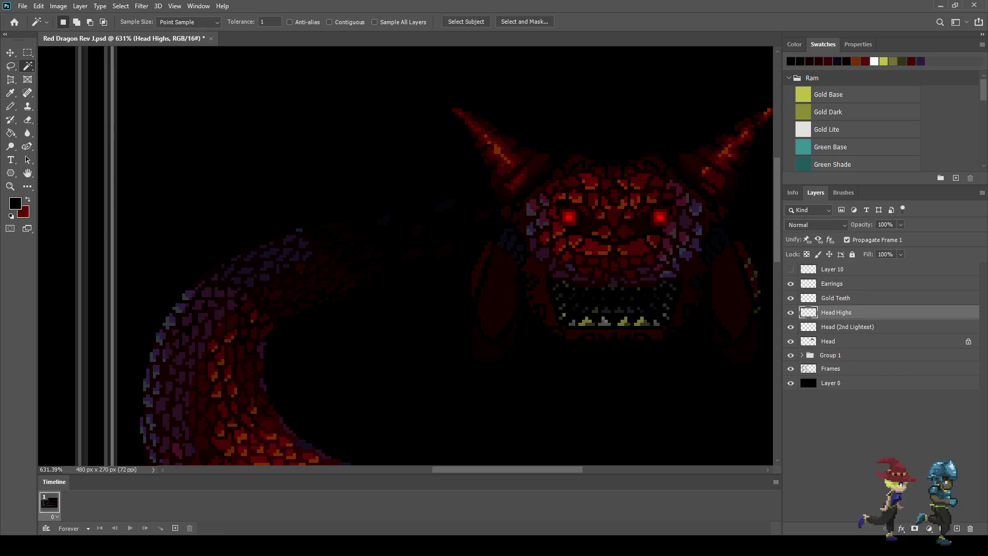
scroll(593, 260, "up", 3)
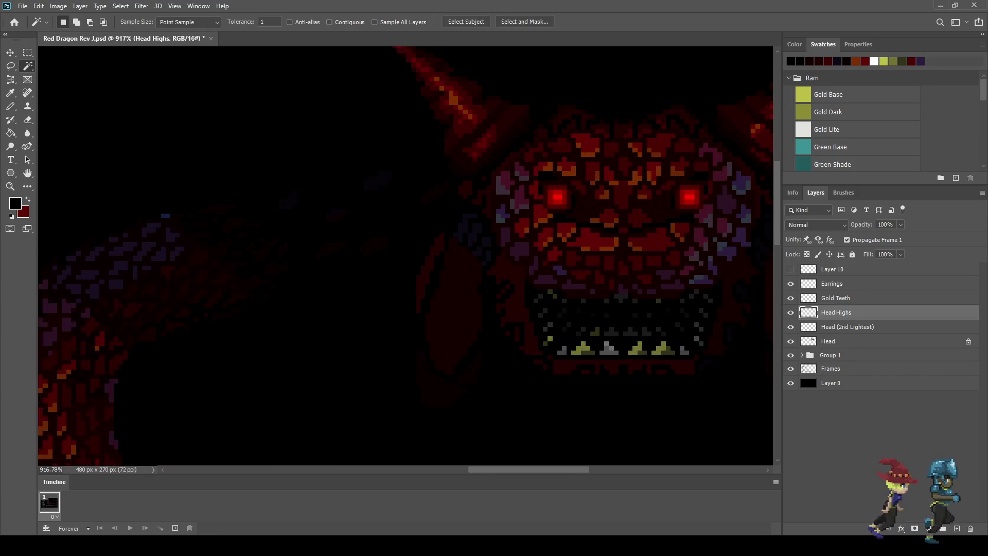
left_click(612, 246)
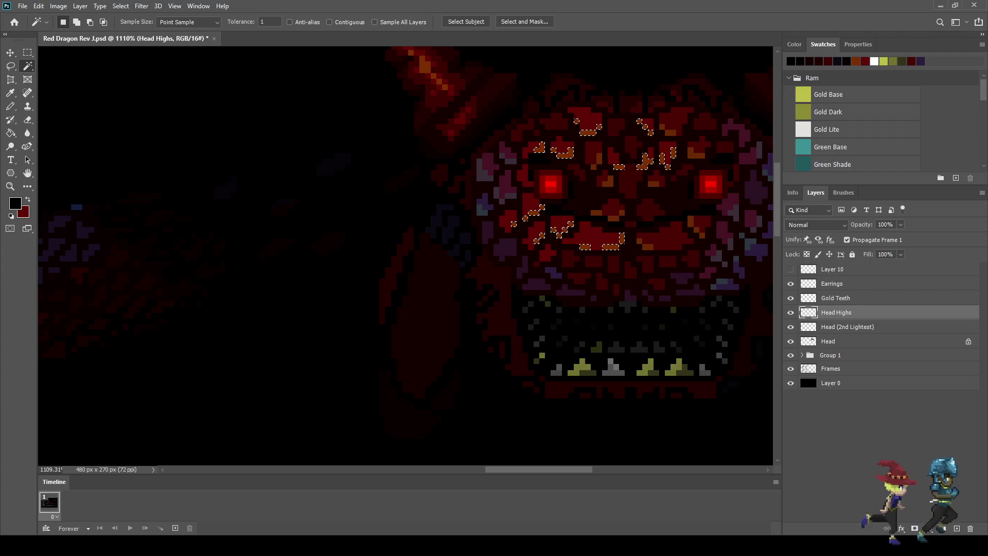
scroll(646, 257, "down", 2)
key("ctrl+j")
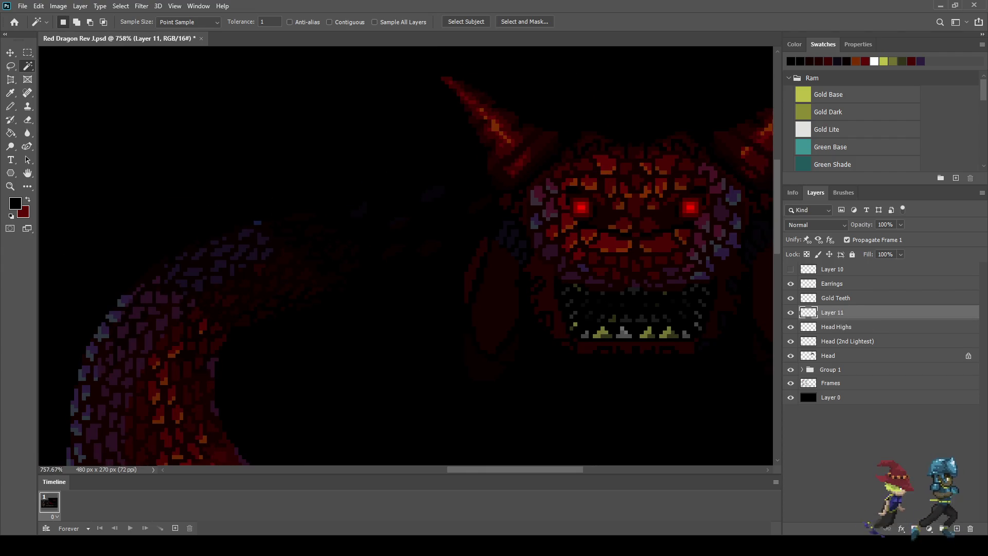
Cut the bright horn highlights from the Head layer and paste them onto a new Layer 12.
left_click(812, 355)
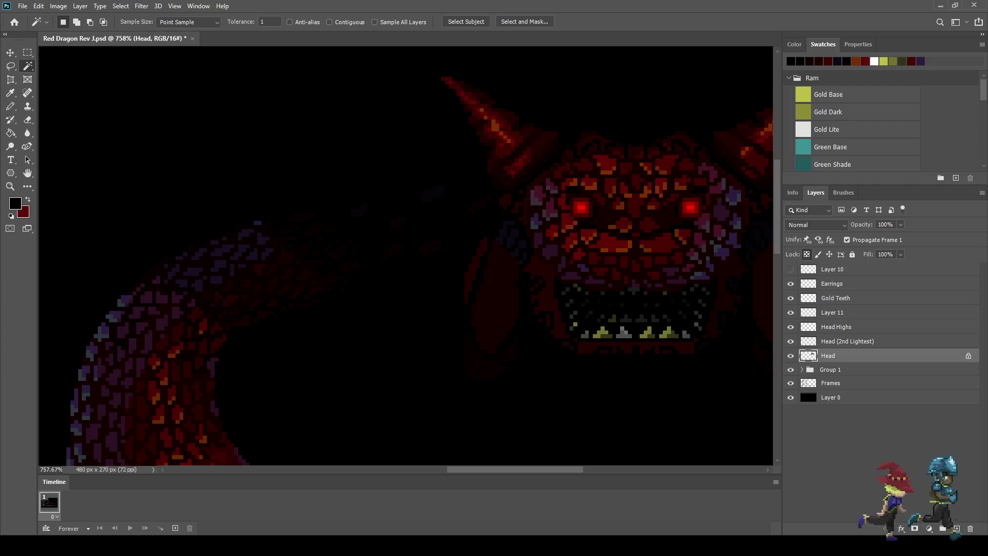
left_click(813, 354, "ctrl")
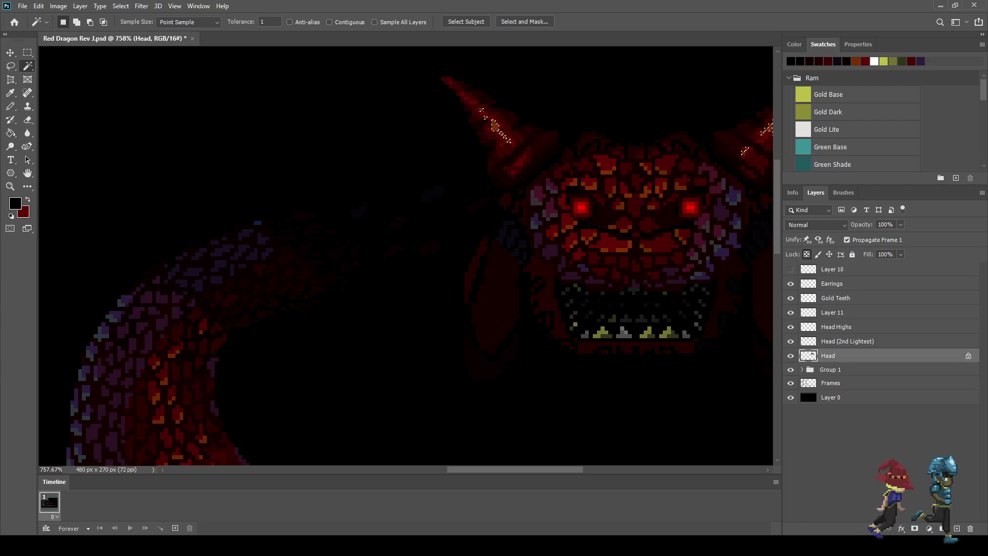
key("ctrl+d")
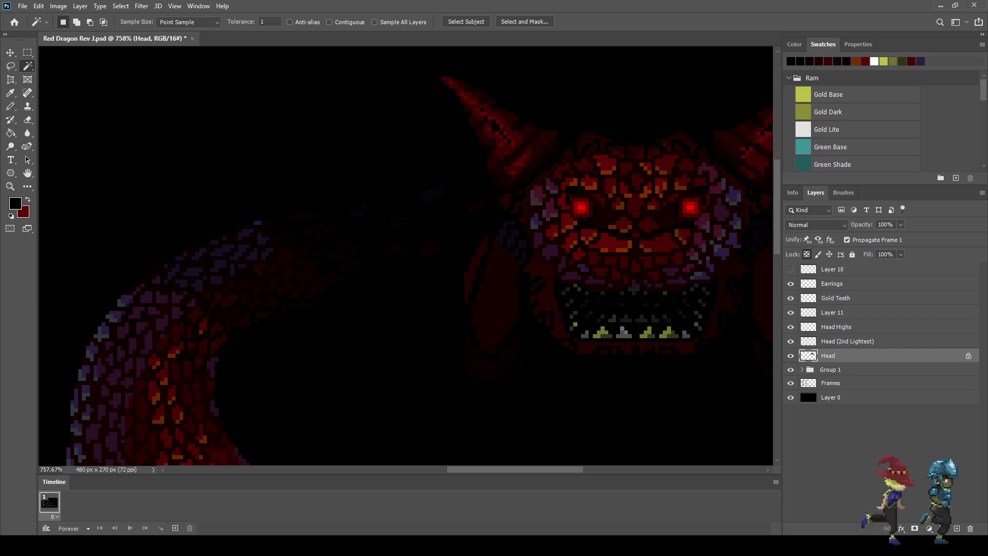
left_click(832, 312)
key("ctrl+shift+alt+n")
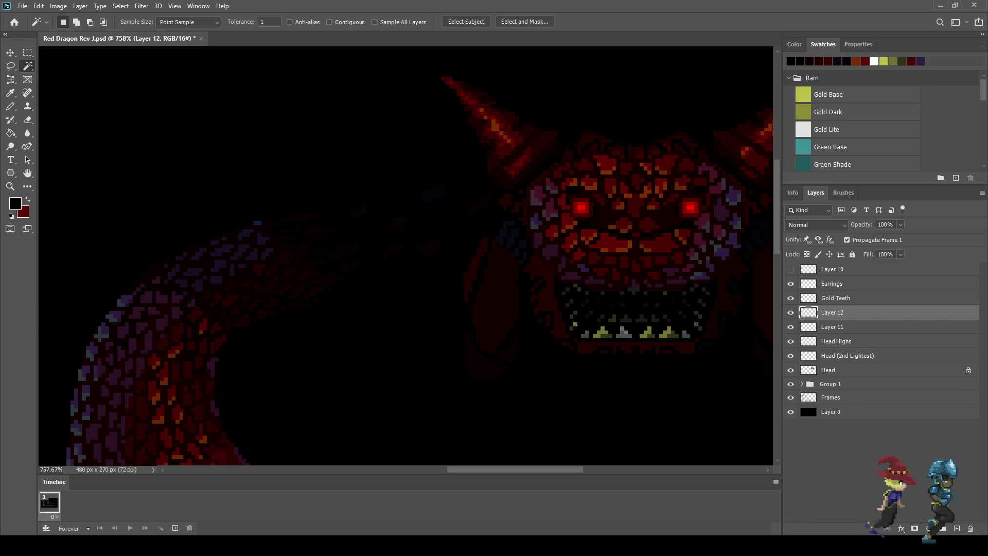
key("ctrl+comma")
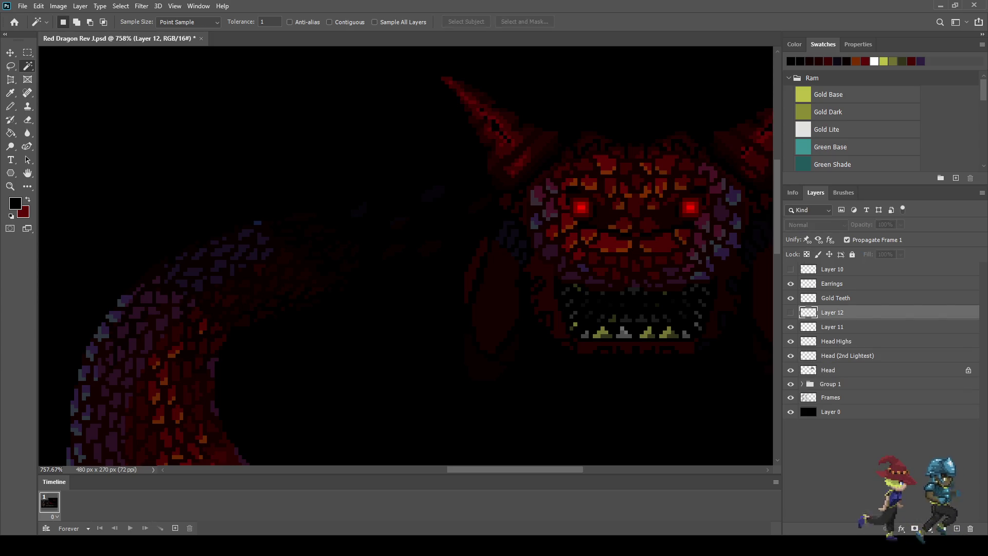
key("ctrl+comma")
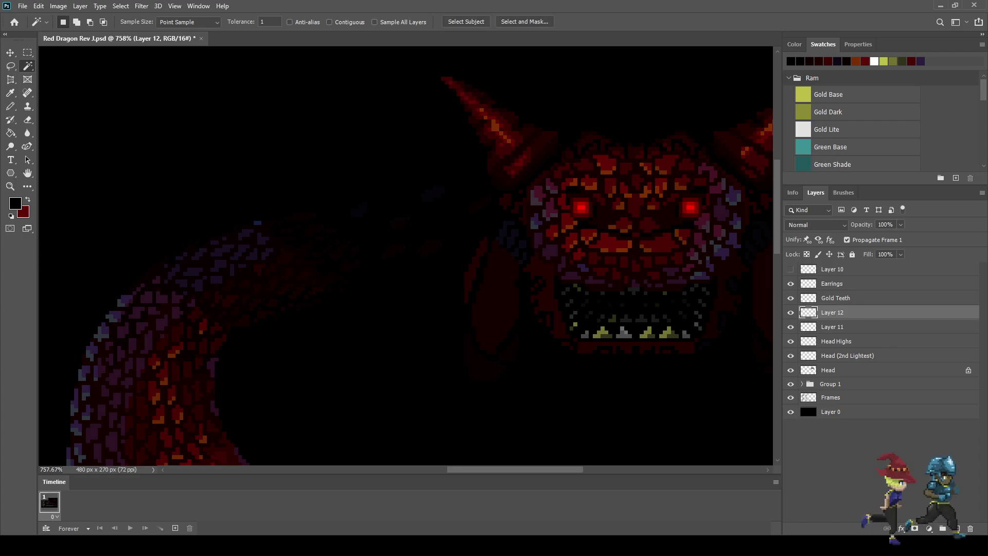
Merge Layers 11 and 12, name the result Head (Lightest) and place it below Head Highs.
key("alt+shift+bracketleft")
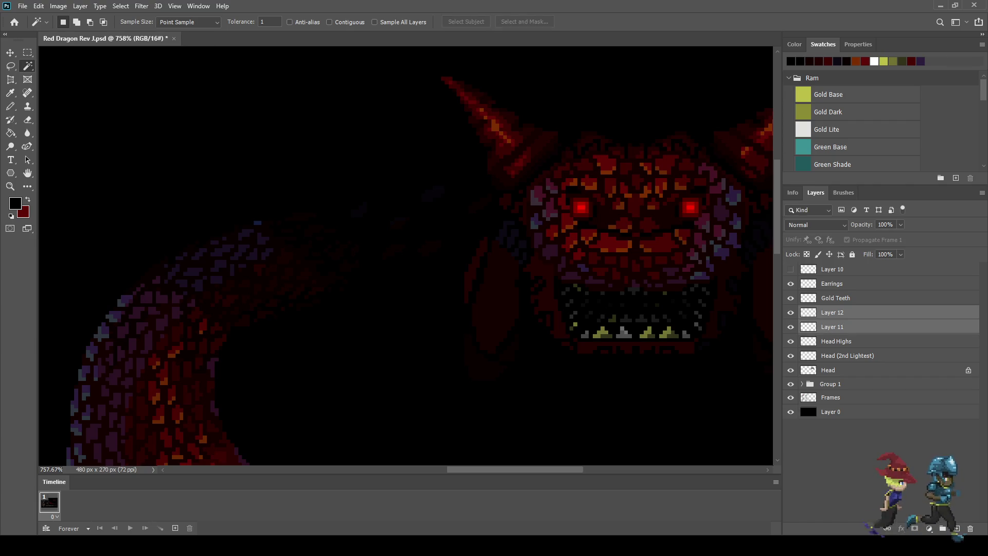
key("ctrl+e")
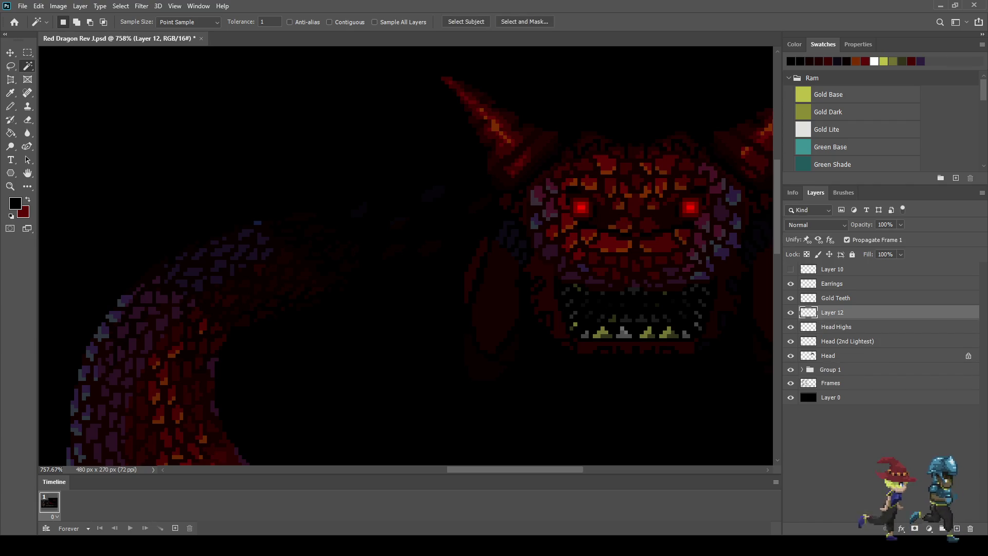
key("ctrl+bracketleft")
key("ctrl+bracketleft")
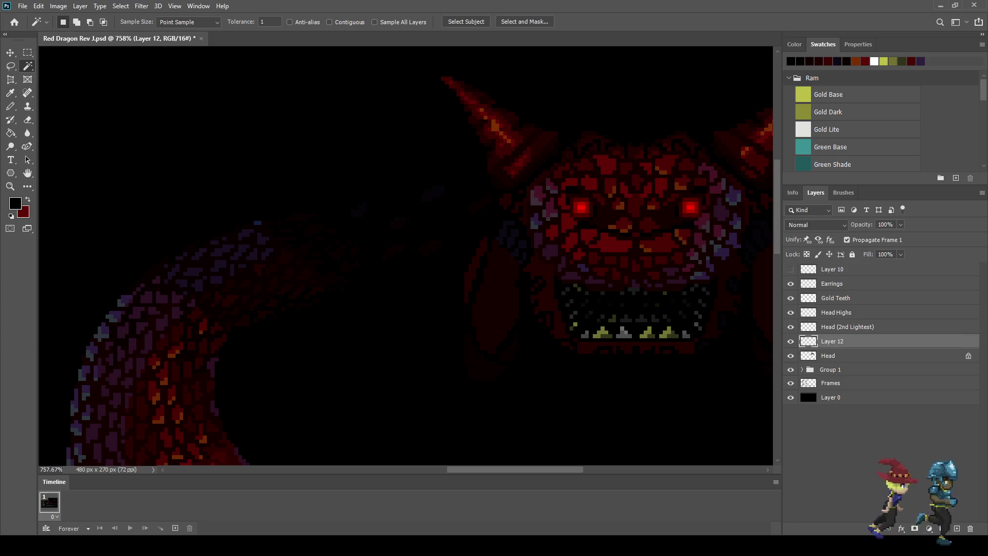
key("ctrl+bracketright")
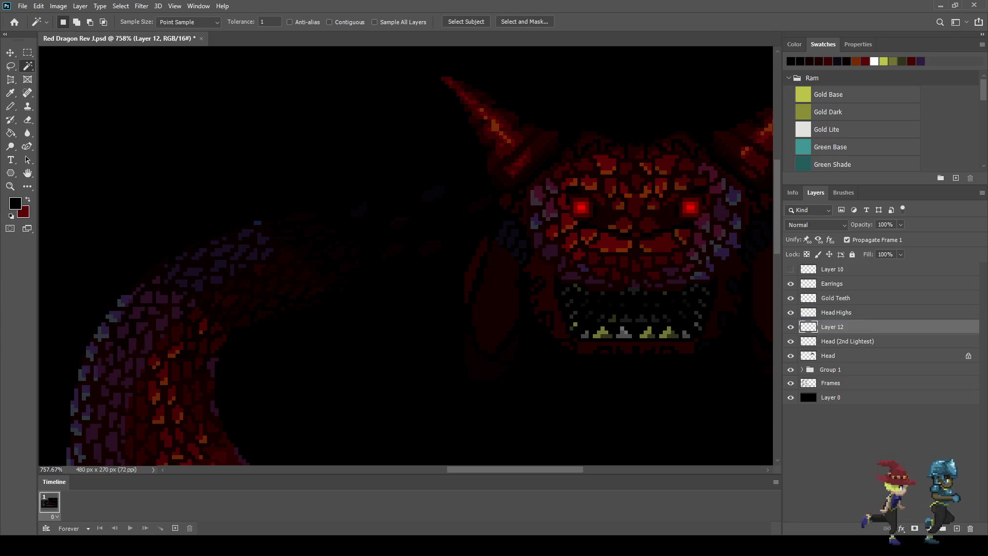
key("ctrl+bracketright")
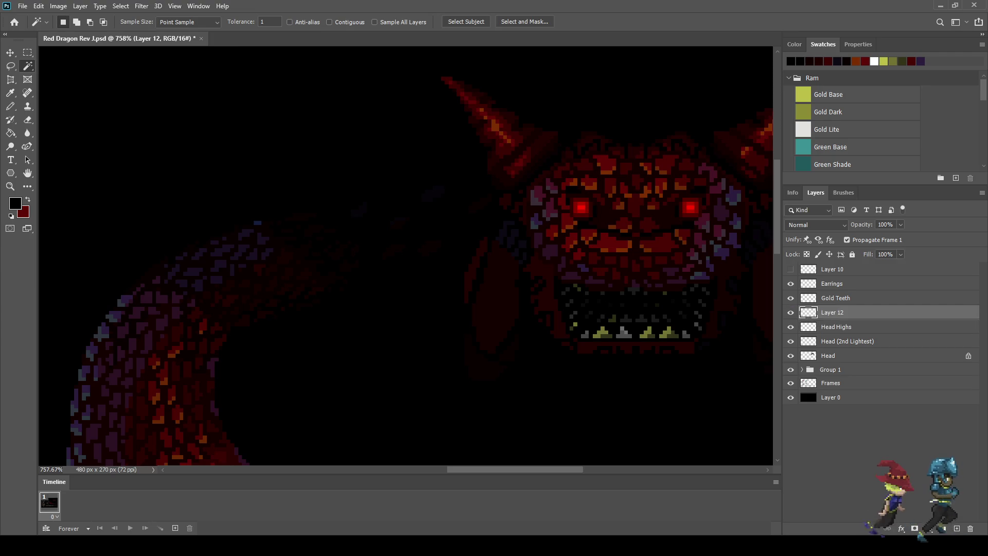
double_click(833, 312)
type("Head (")
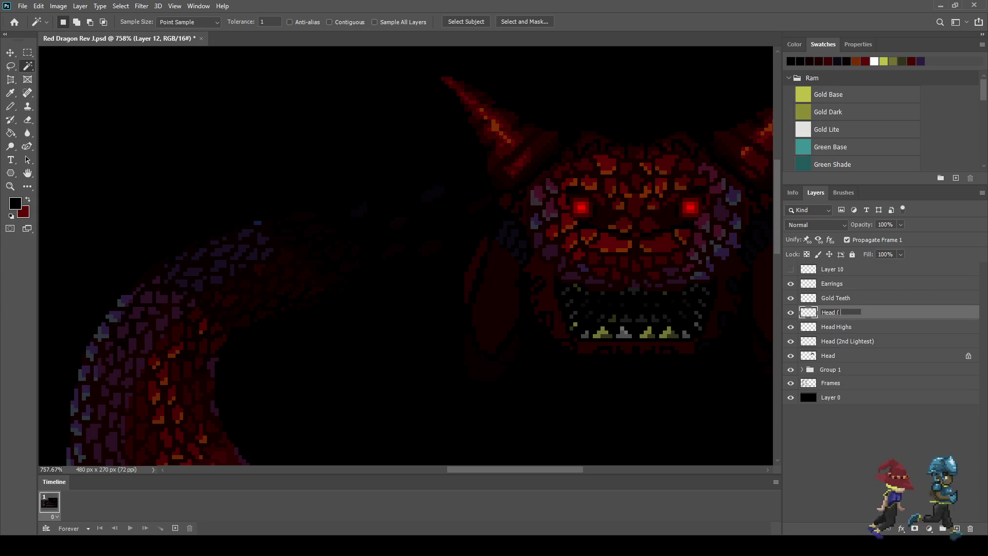
type("Lightest")
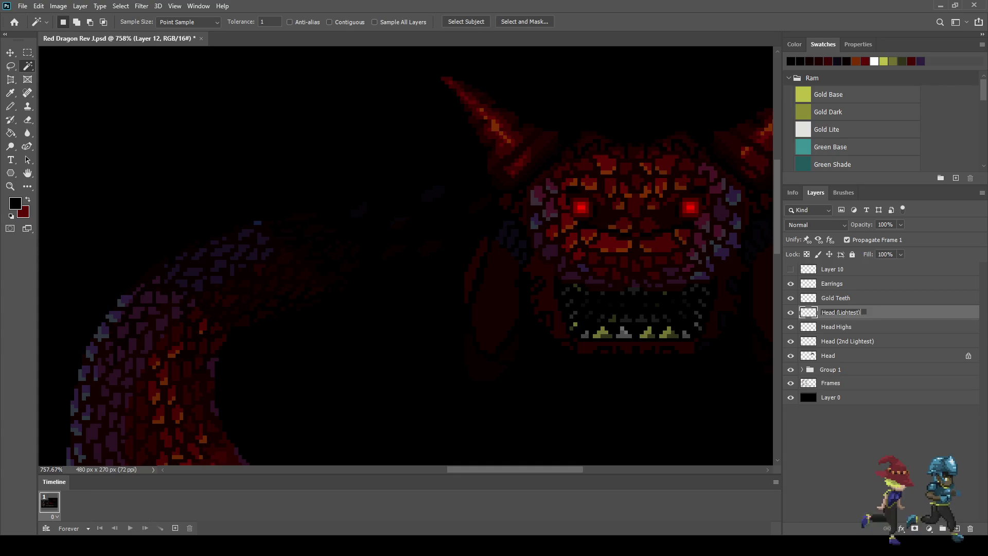
key("Return")
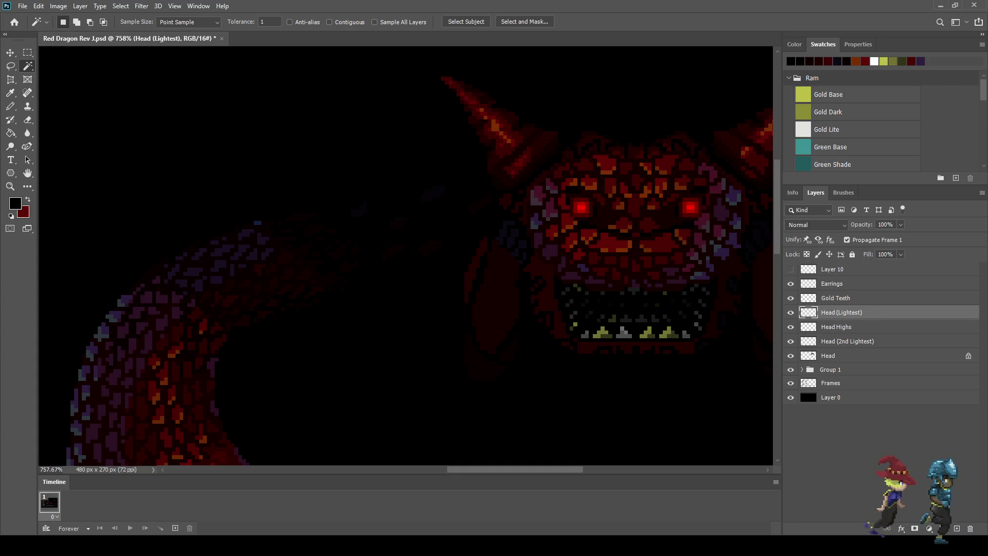
left_click_drag(842, 312, 844, 335)
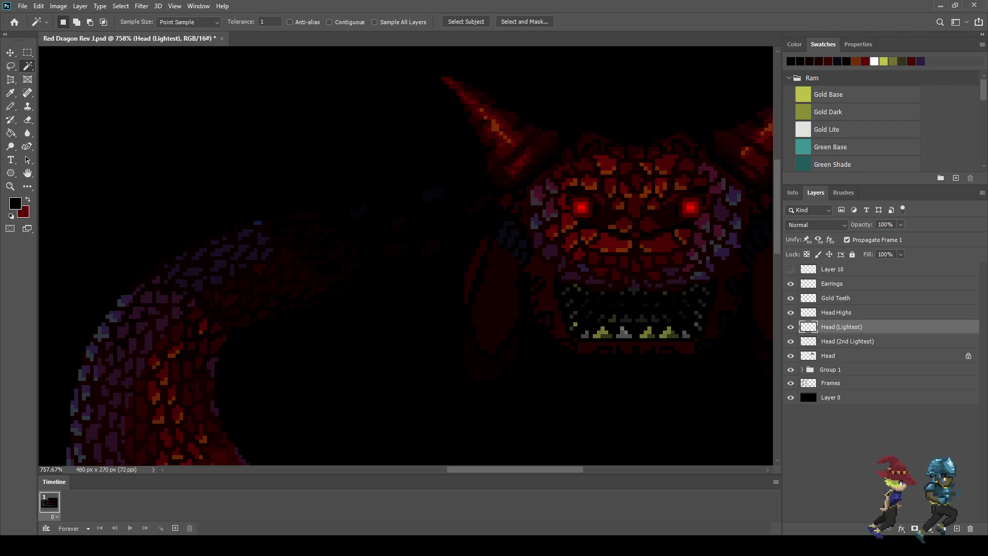
left_click(791, 312)
Compare the shading with Head Highs toggled, then hide Head (2nd Lightest) and Head (Lightest).
left_click(791, 312)
left_click(791, 312)
left_click(790, 313)
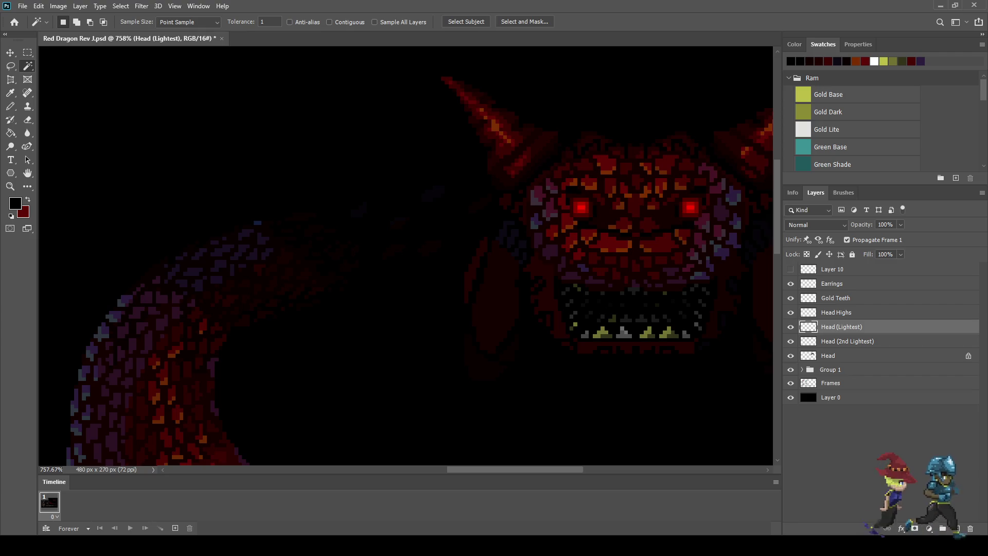
left_click(828, 356)
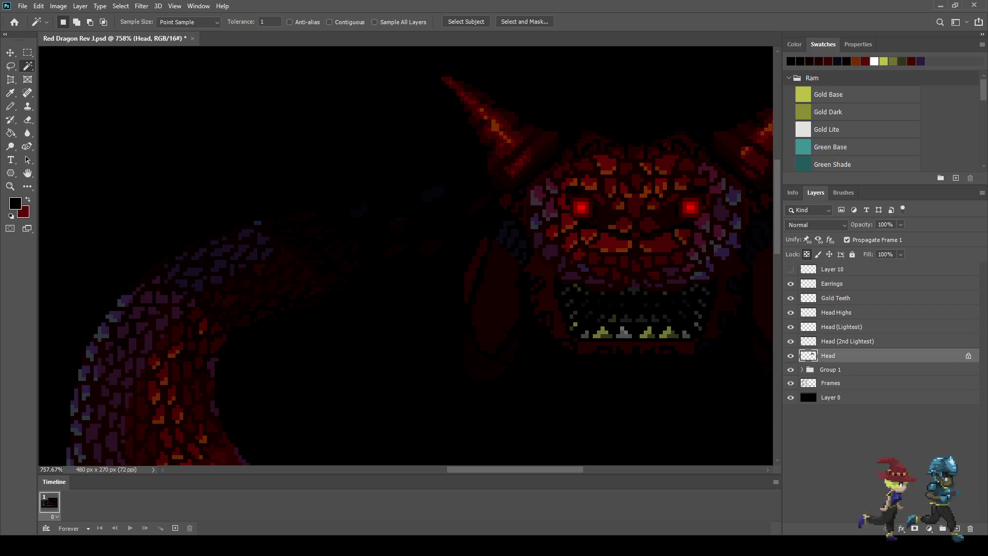
left_click(791, 341)
left_click(791, 326)
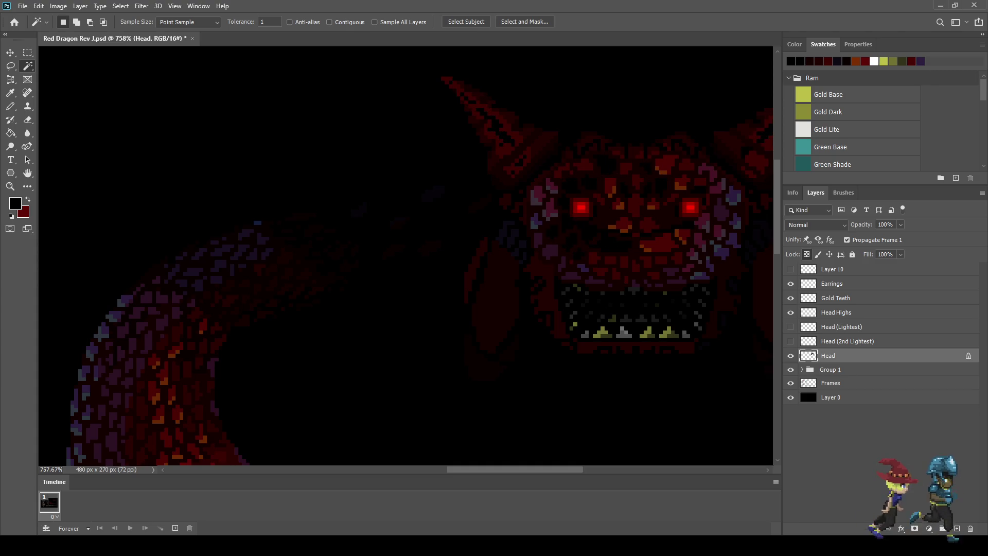
Select the dark-red and orange-brown highlight shades on the Head layer with non-contiguous Magic Wand.
key("ctrl+minus")
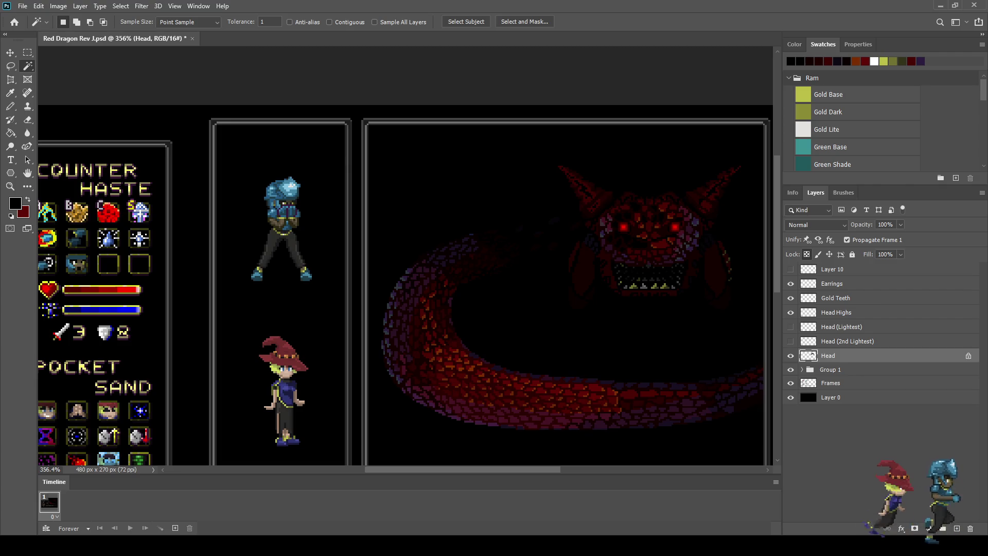
scroll(654, 225, "up", 10)
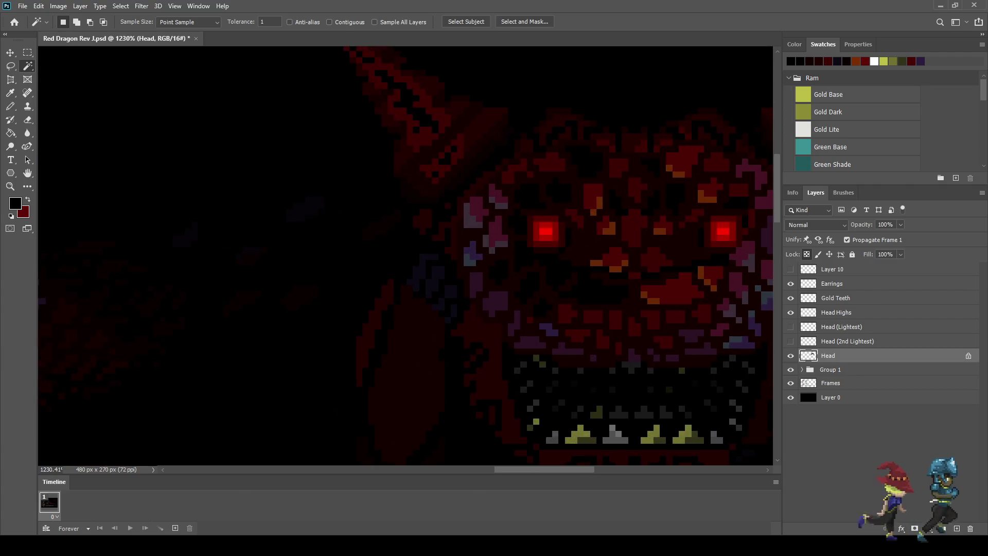
left_click(634, 226)
left_click(606, 228, "shift")
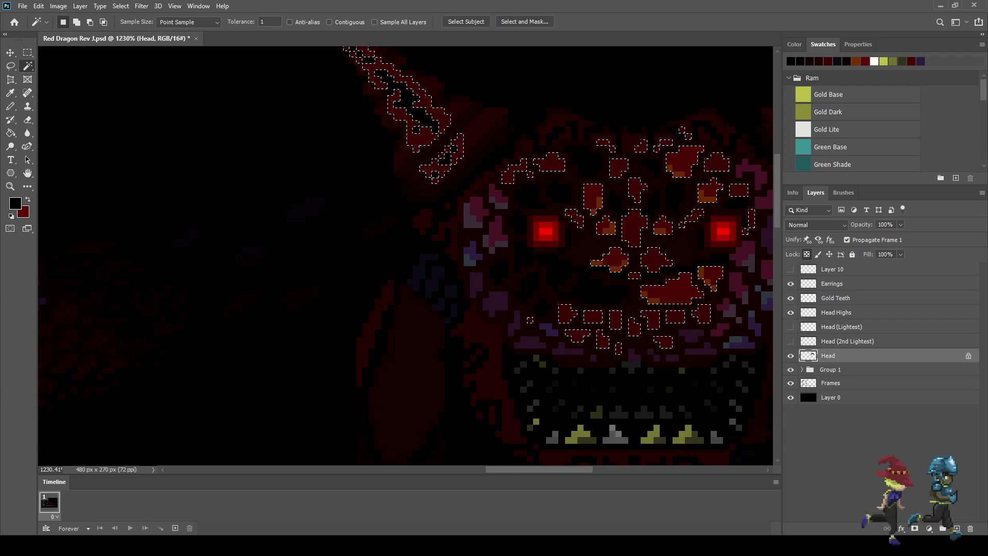
scroll(613, 239, "down", 5)
scroll(514, 165, "down", 3)
scroll(566, 180, "up", 5)
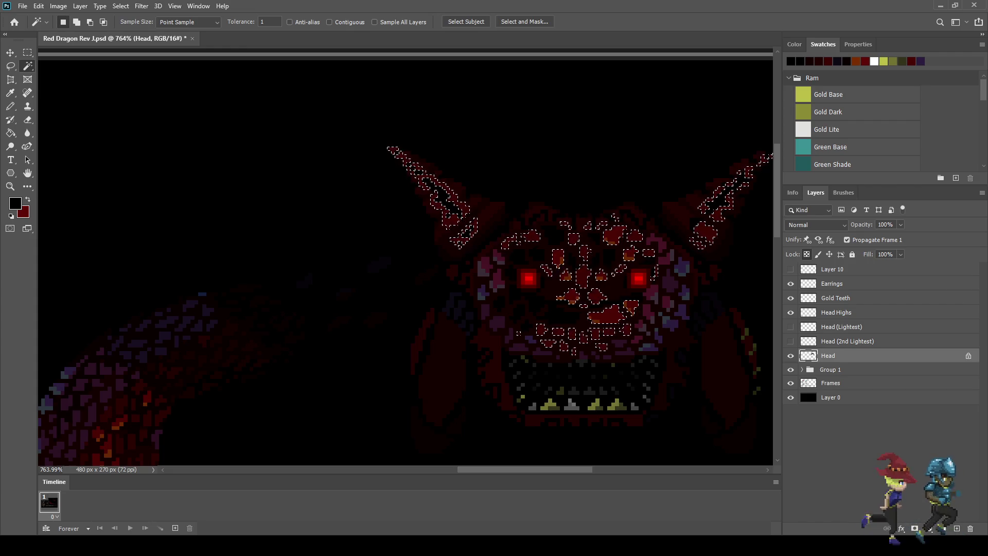
Move the selected pixels onto a new layer above Head named Head (3rd Lightest).
key("ctrl+z")
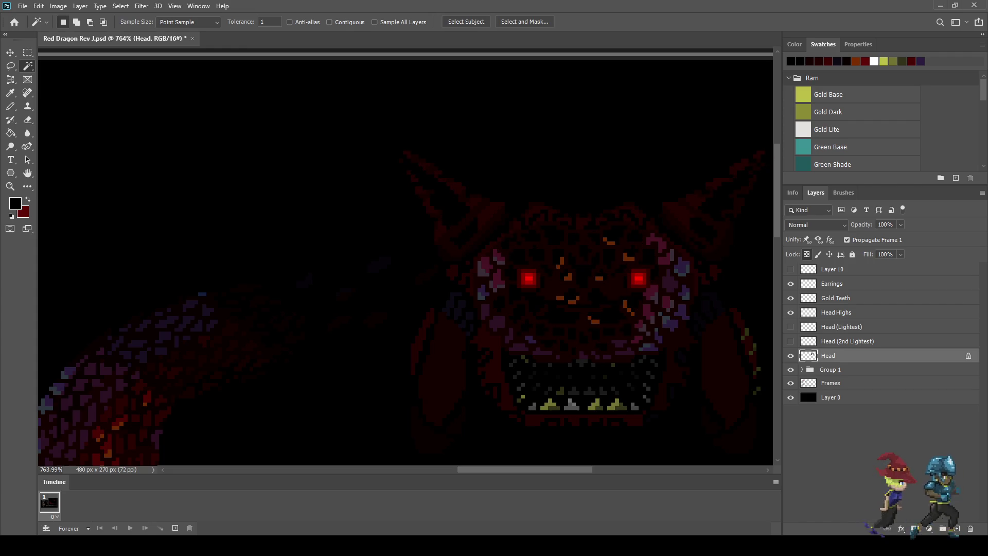
key("ctrl+j")
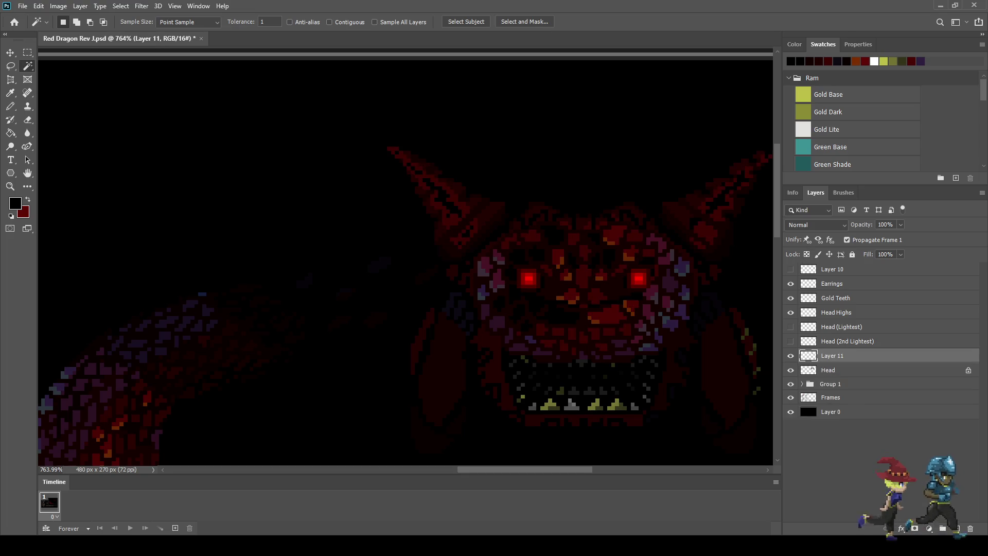
double_click(833, 356)
type("Head (")
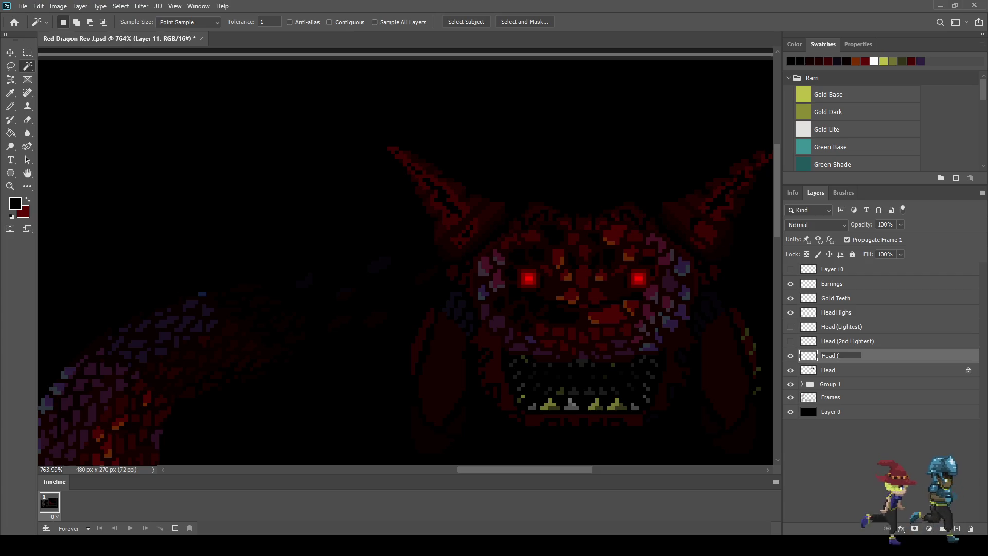
type("3rd Lightest")
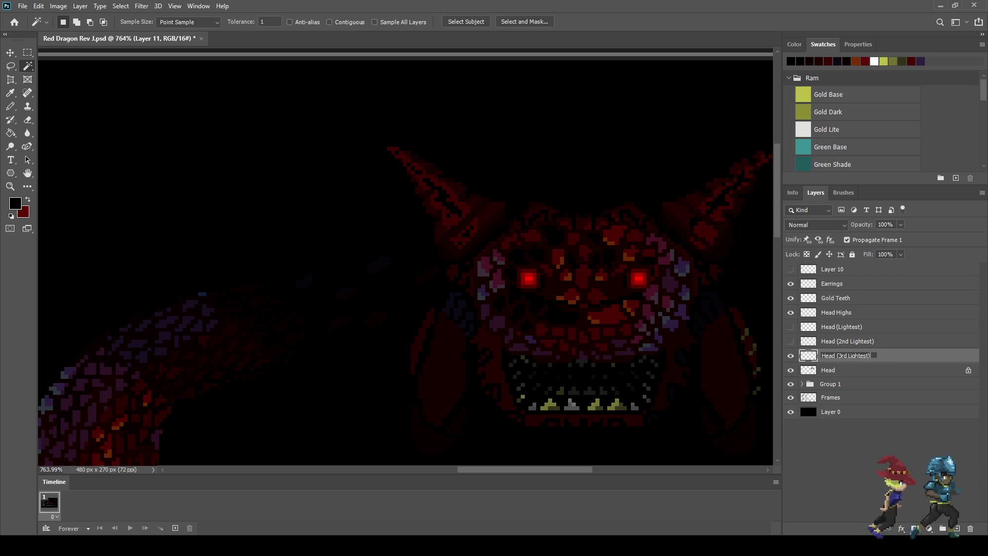
key("Return")
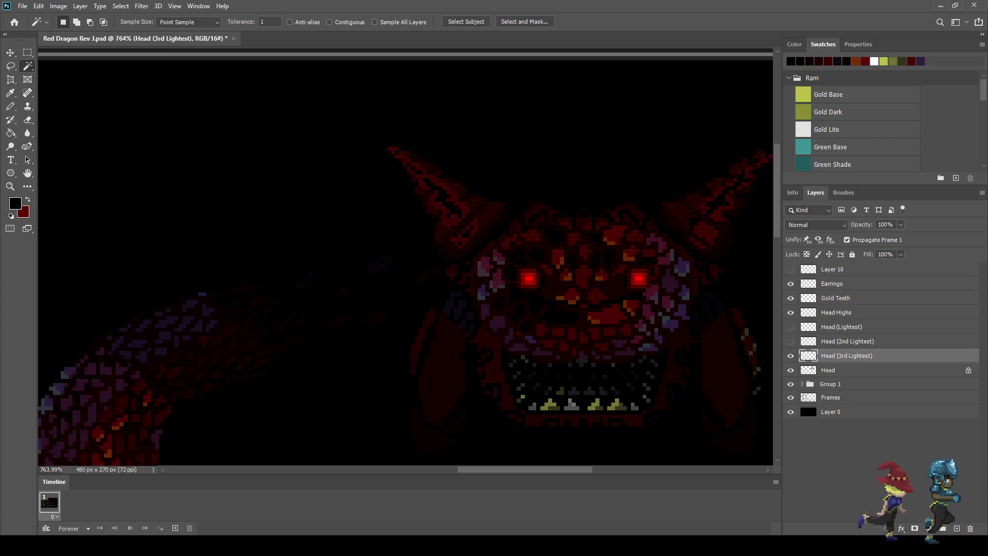
Make the Head (Lightest) and Head (2nd Lightest) layers visible again.
left_click(791, 341)
left_click(790, 327)
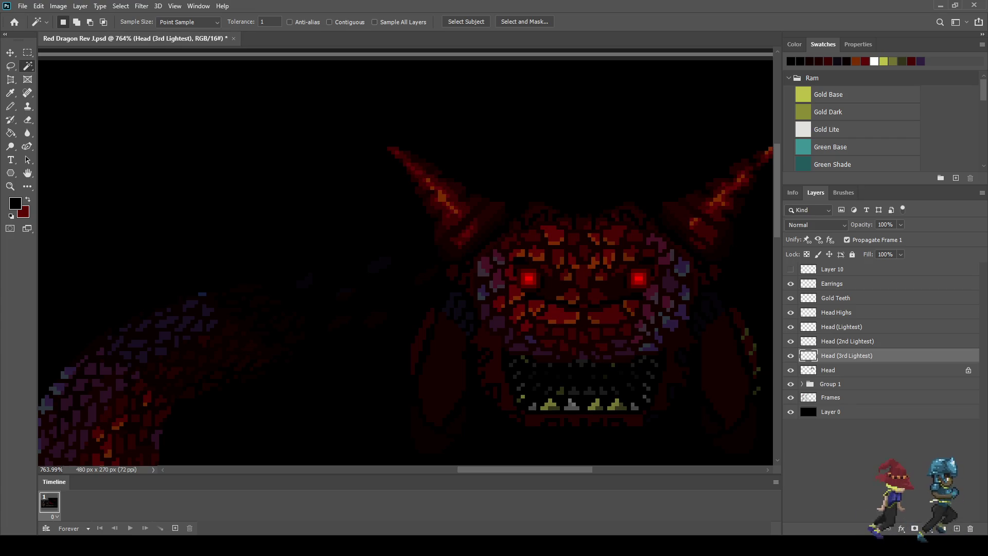
scroll(719, 307, "down", 1)
scroll(406, 257, "down", 2)
scroll(406, 257, "down", 1)
scroll(407, 258, "up", 1)
scroll(489, 258, "up", 4)
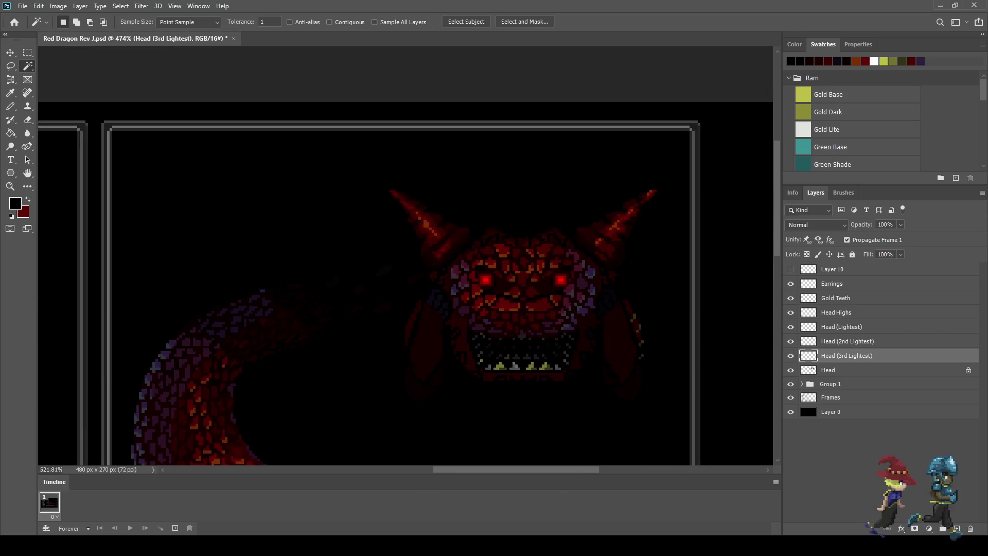
scroll(538, 290, "down", 2)
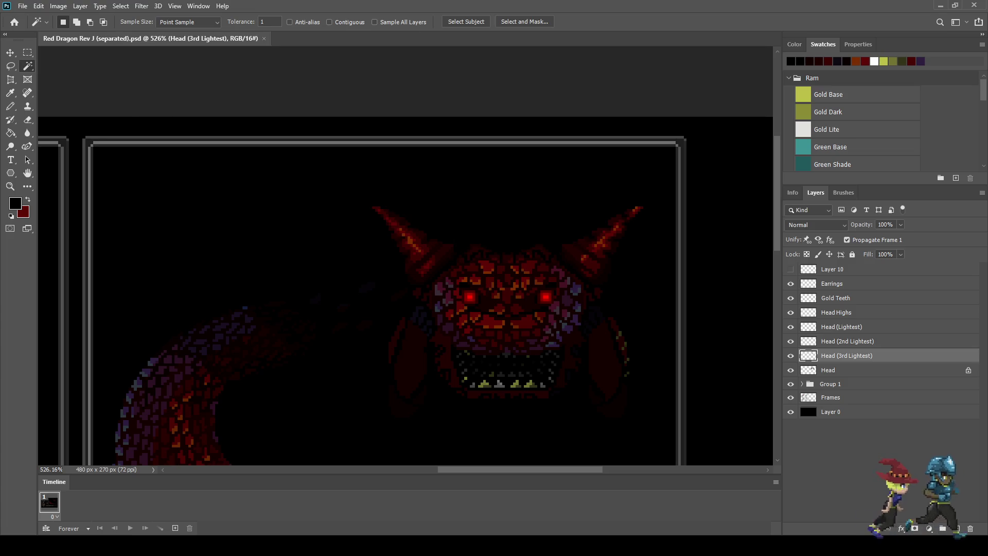
Turn off Head (3rd Lightest), Head (2nd Lightest) and Head (Lightest) to leave the head mostly dark red.
left_click(790, 356)
left_click(791, 342)
left_click(790, 327)
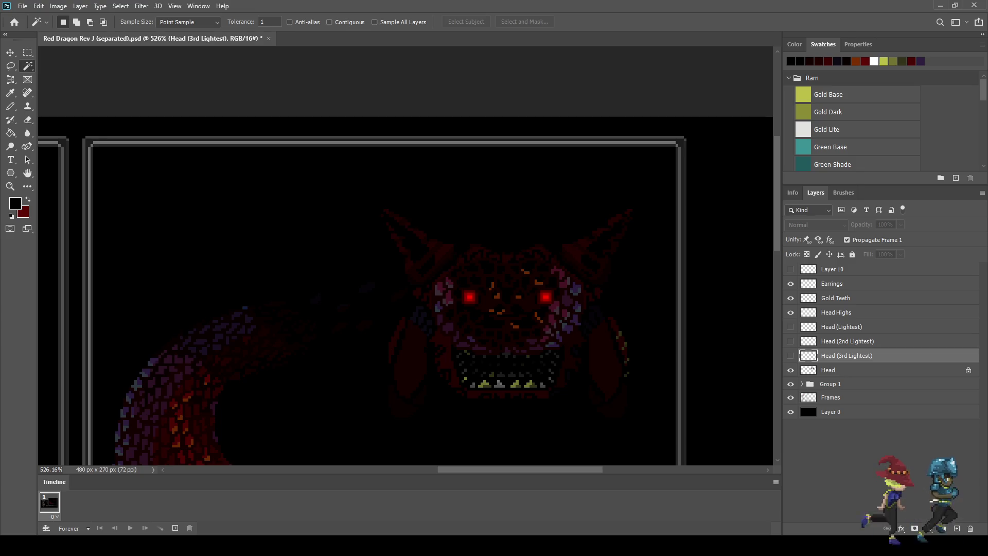
Toggle the Gold Teeth and Head Highs layers off and on to compare the head.
scroll(513, 325, "up", 5)
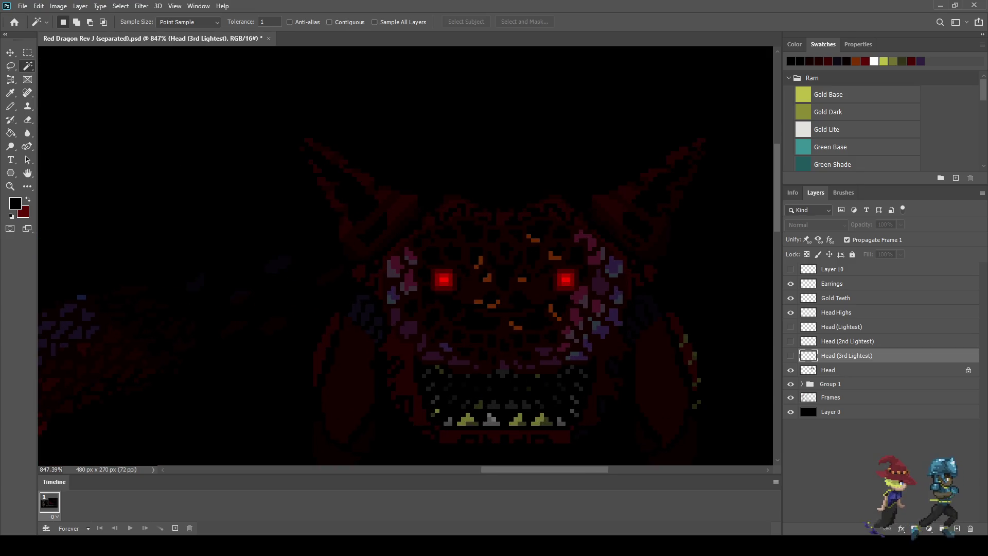
scroll(525, 341, "up", 1)
scroll(555, 335, "down", 2)
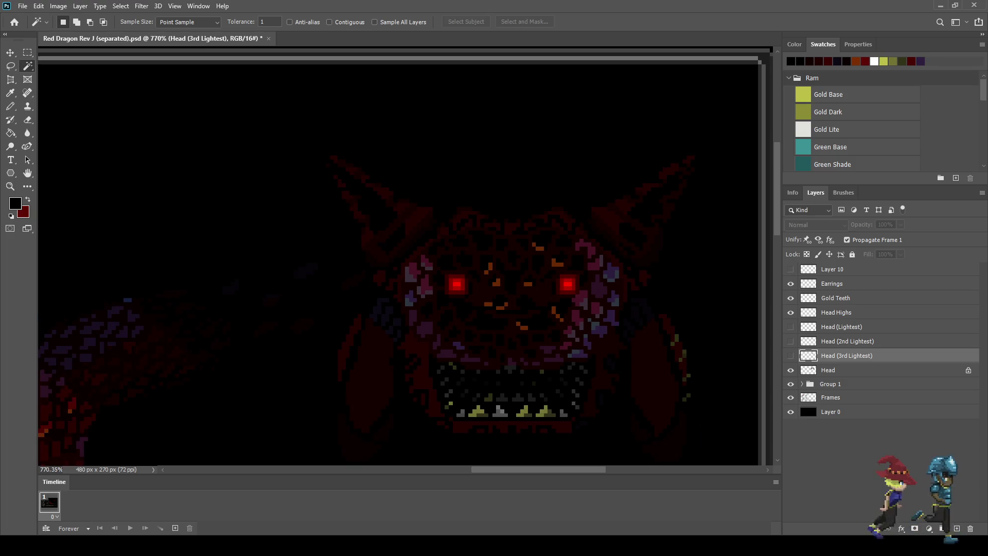
left_click(790, 298)
left_click(790, 298)
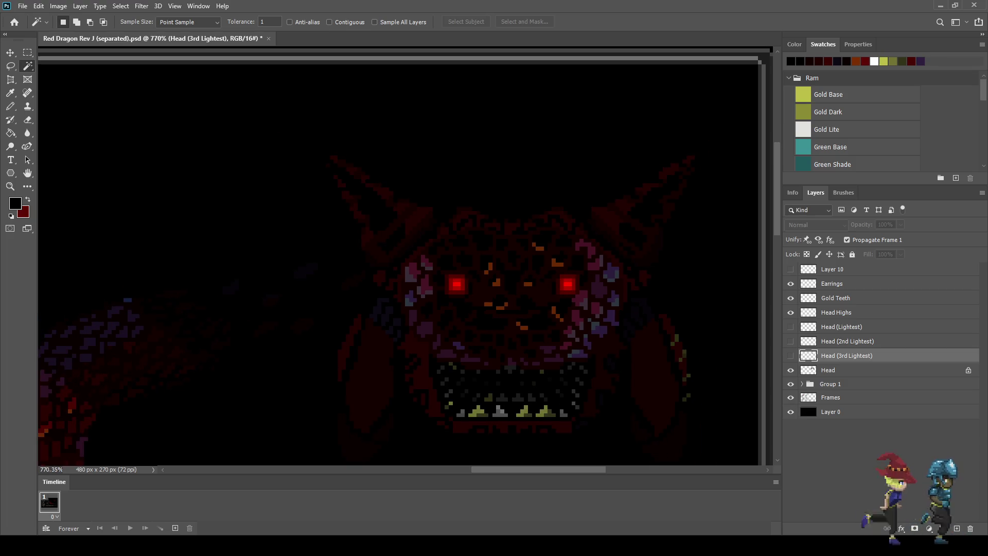
left_click(790, 312)
left_click(790, 313)
left_click(791, 312)
left_click(791, 312)
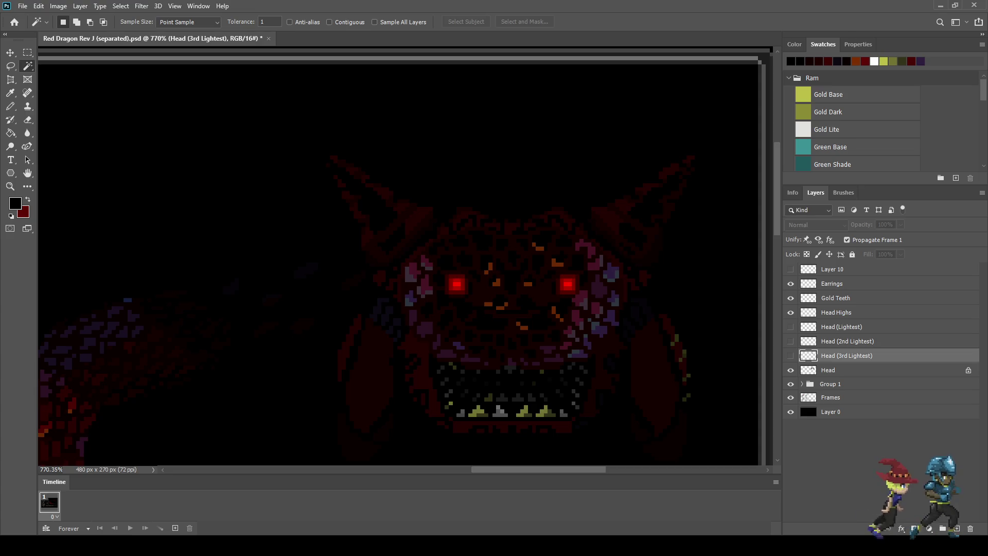
On the Head layer, select the pink face pixels and add the bluish-purple cheek pixels.
left_click(844, 370)
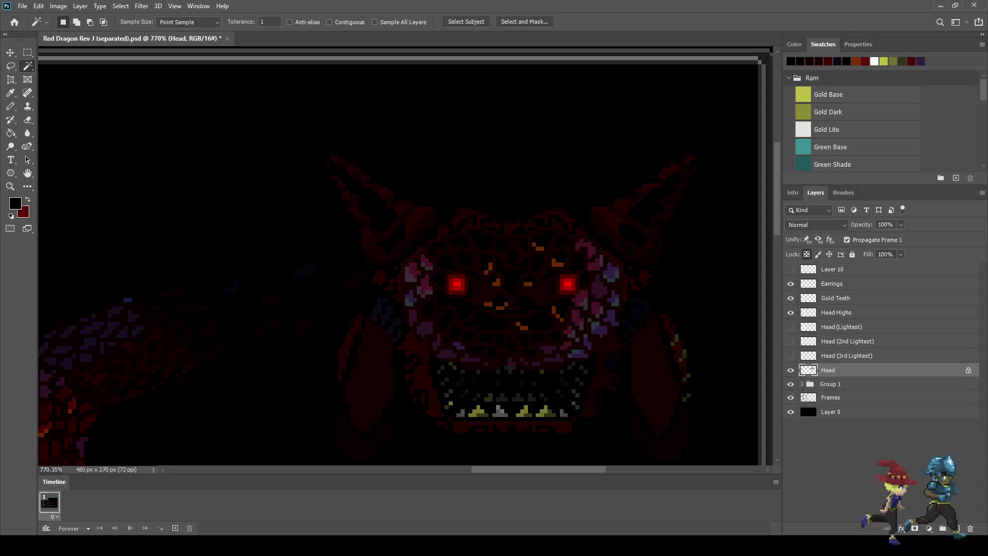
scroll(502, 301, "up", 3)
left_click(628, 313)
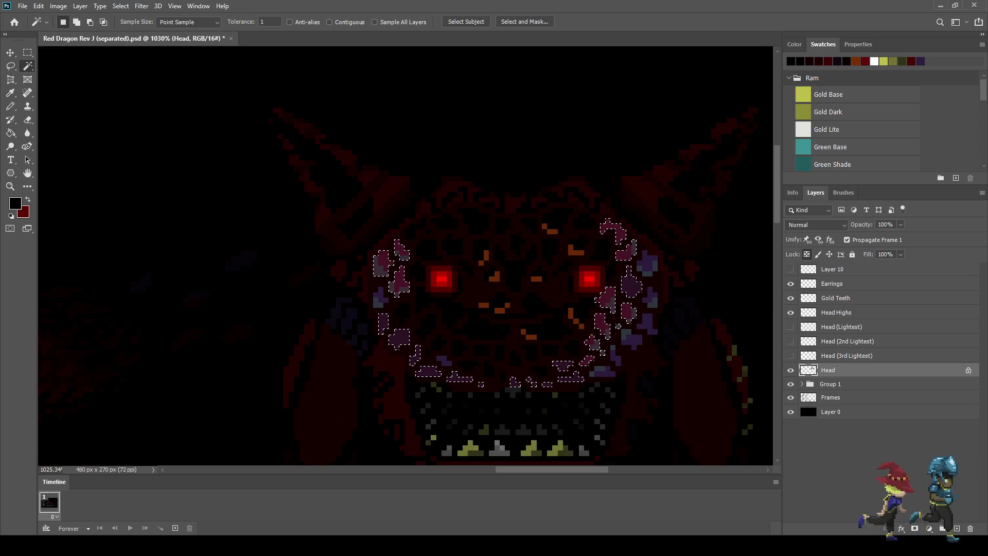
left_click(618, 326, "shift")
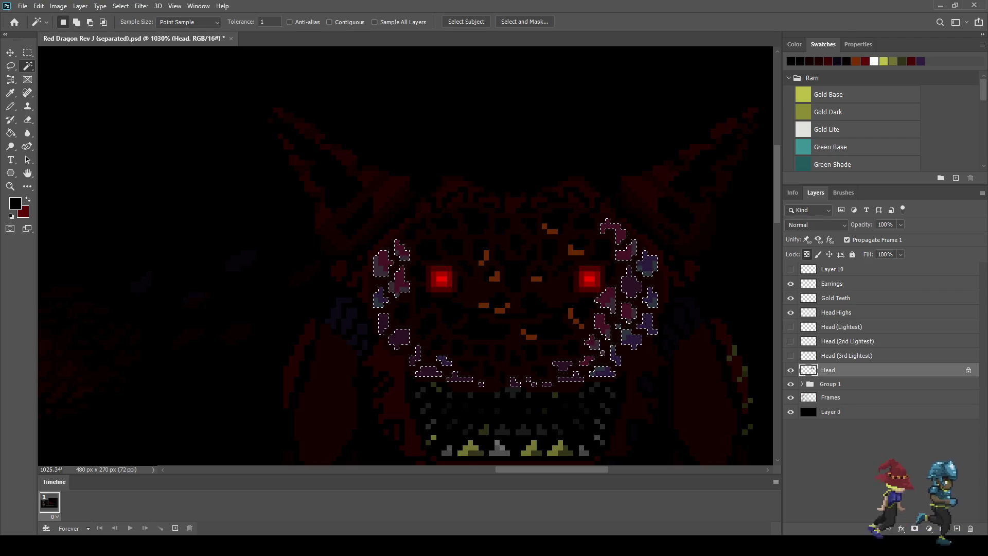
key("ctrl+d")
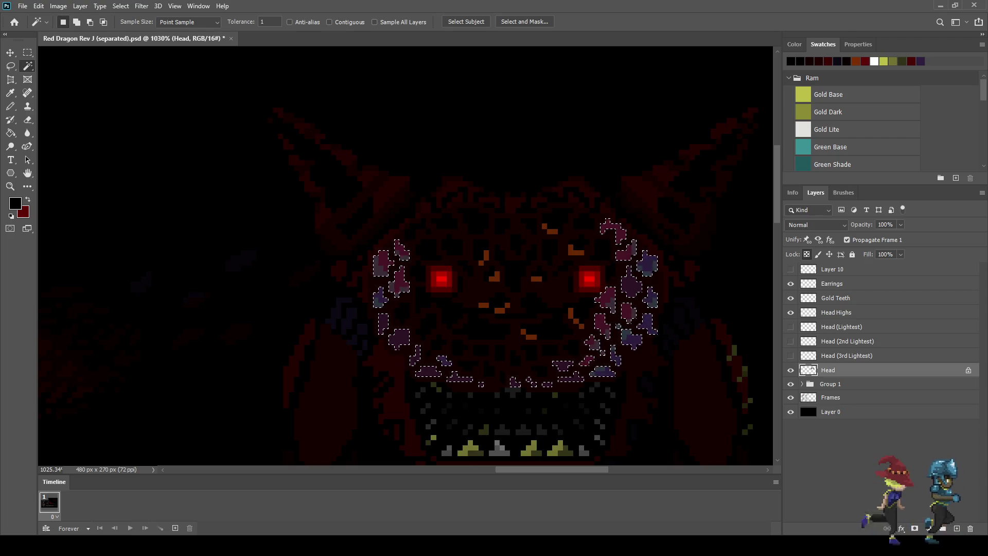
key("ctrl+z")
scroll(535, 258, "up", 2)
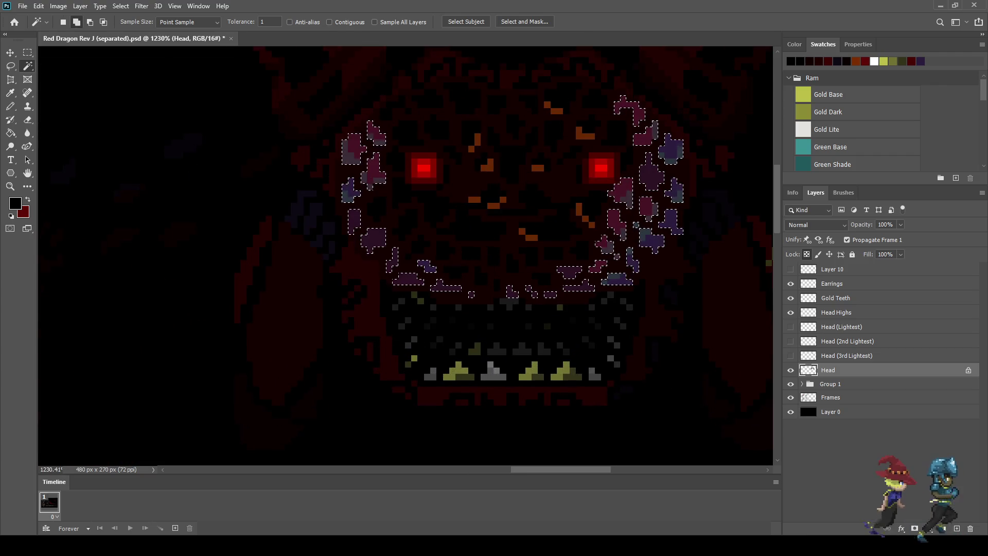
Add the gold and grey teeth and the dark mouth-corner pixels to the selection.
left_click(458, 371, "shift")
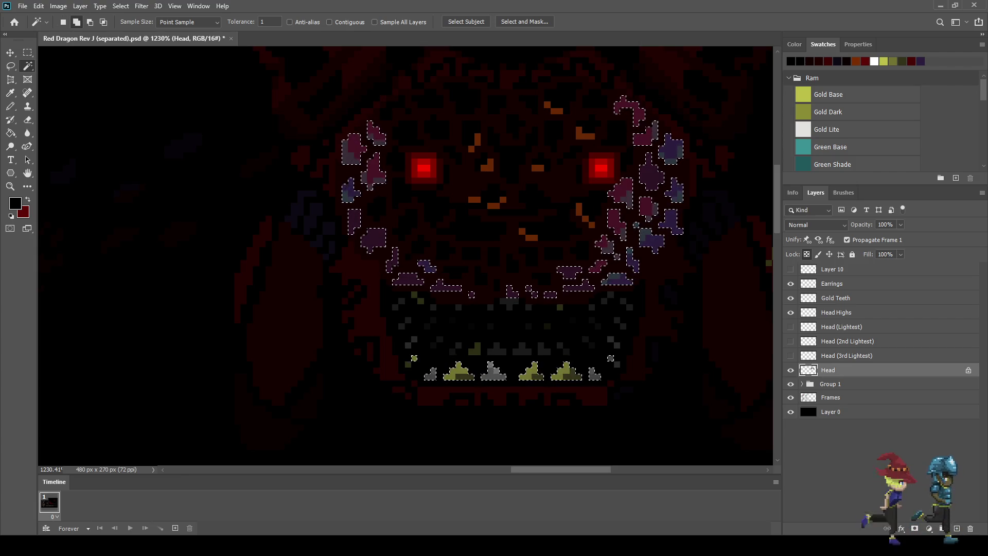
left_click(411, 341, "shift")
left_click(459, 308, "shift")
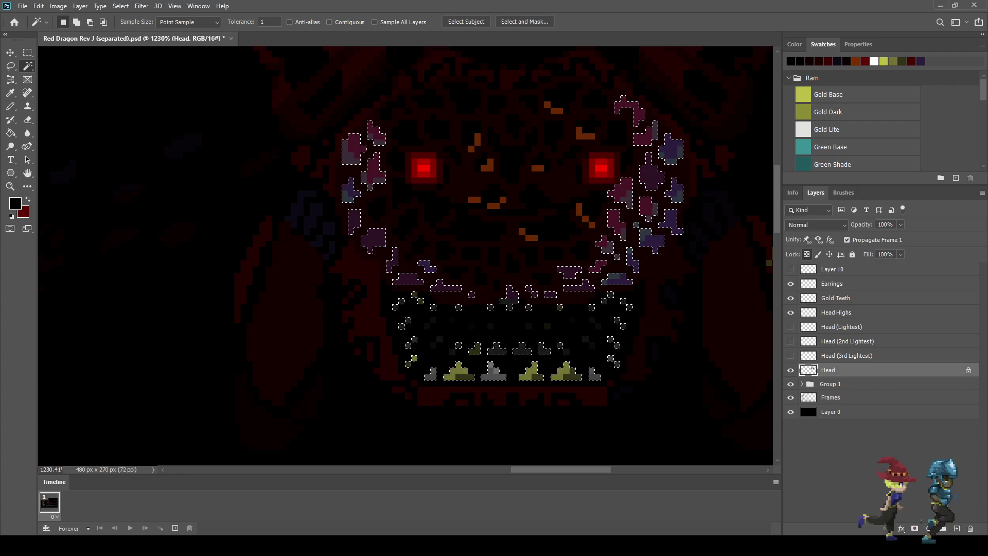
scroll(591, 247, "down", 5)
scroll(535, 231, "down", 3)
scroll(536, 232, "up", 4)
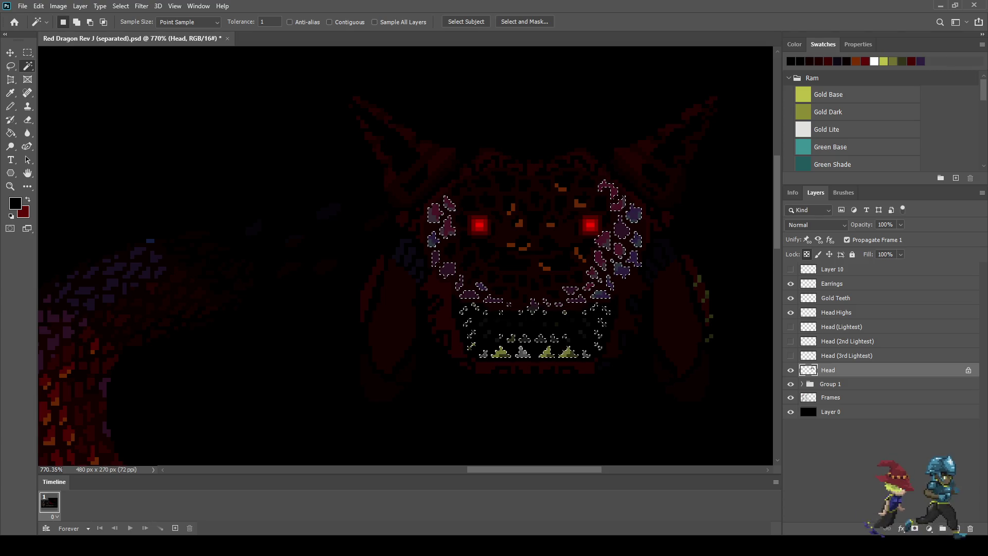
key("ctrl+d")
Paste the copied pixels onto a new layer named Head (4th) and check its visibility.
key("ctrl+v")
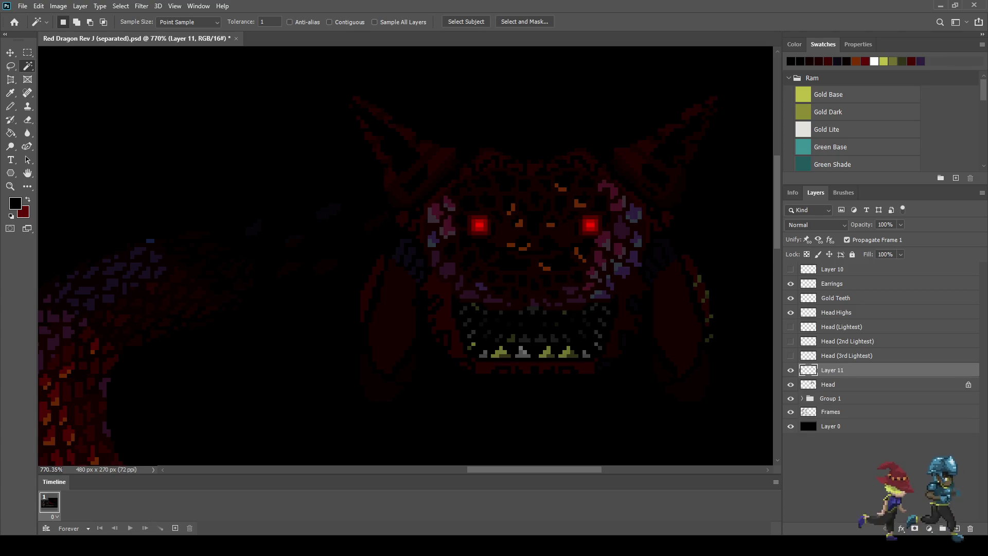
double_click(832, 370)
type("Head (4th")
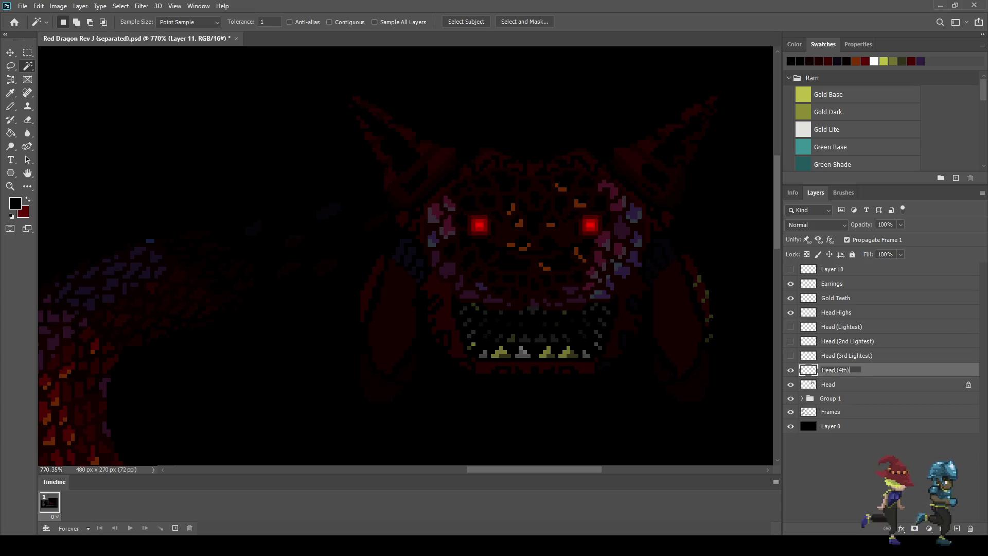
key("Return")
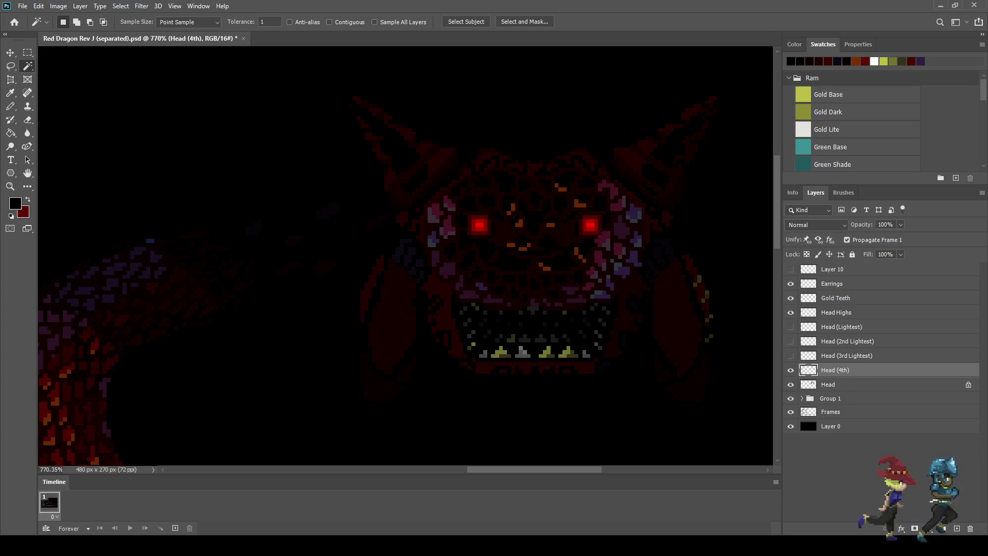
left_click(790, 370)
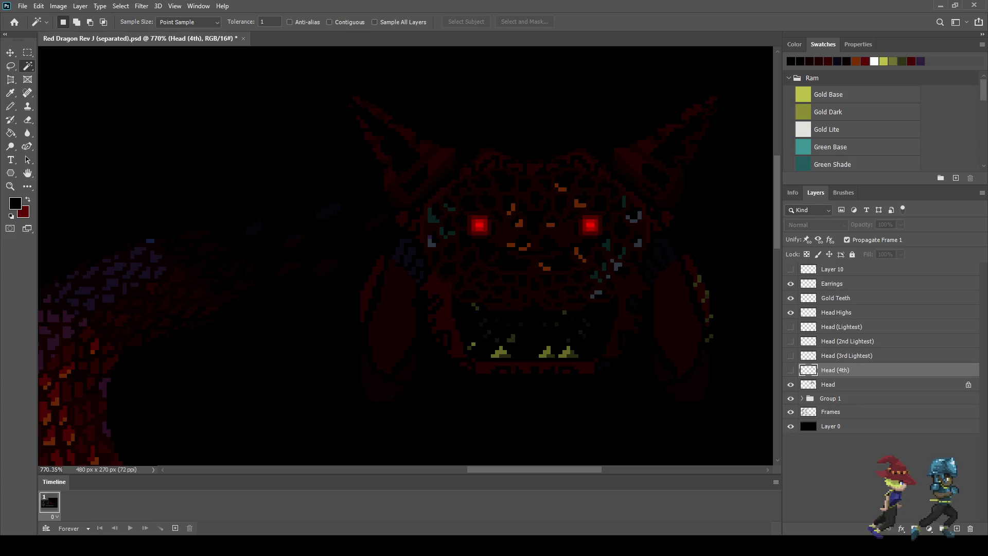
left_click(791, 370)
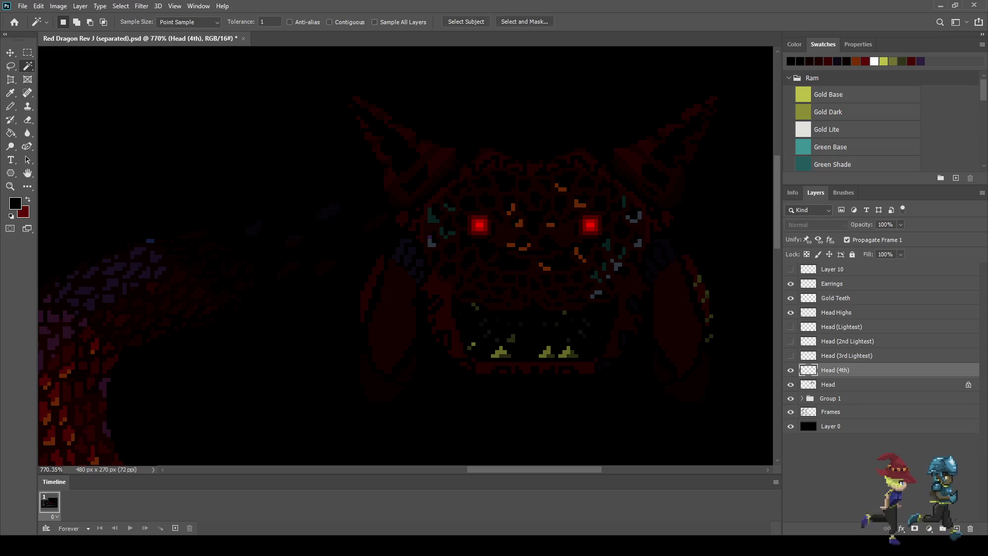
Rename the Head Highs layer to Head Highs (4thb) and save the document.
left_click(791, 313)
left_click(791, 312)
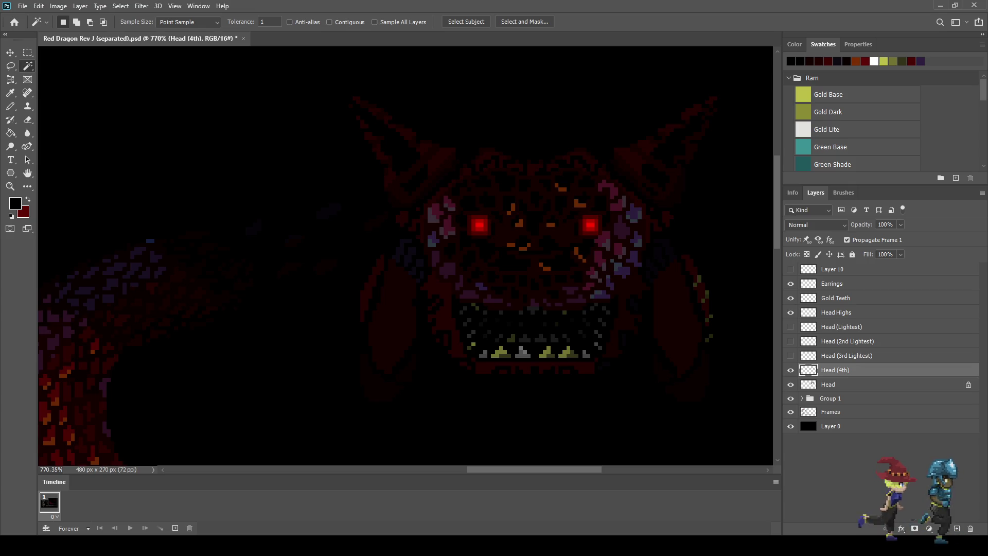
left_click(837, 312)
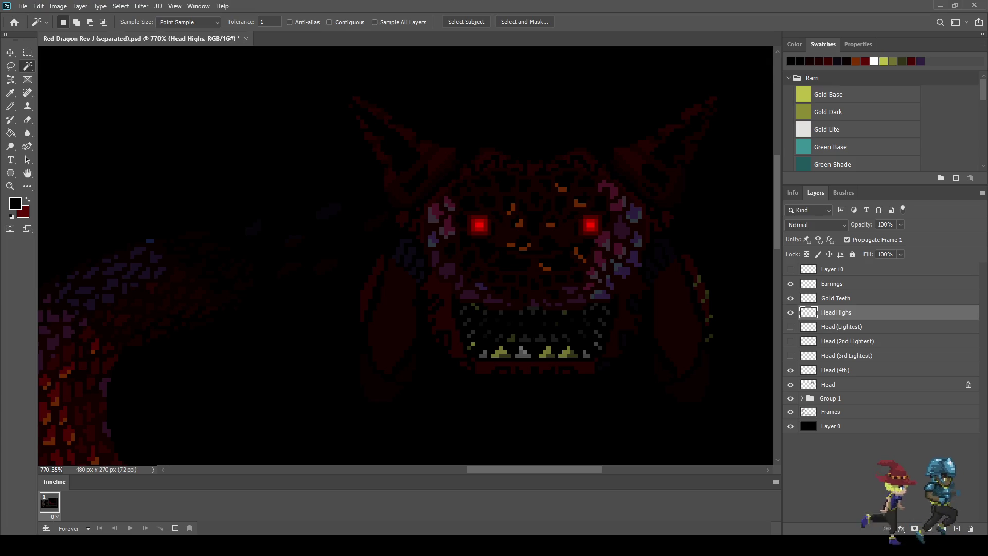
double_click(836, 312)
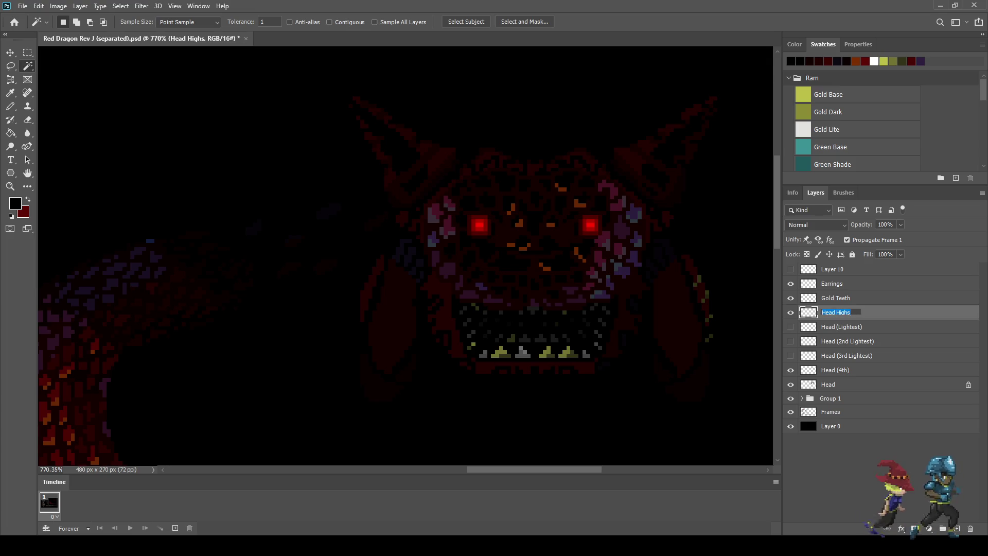
left_click(851, 313)
type("(4th)")
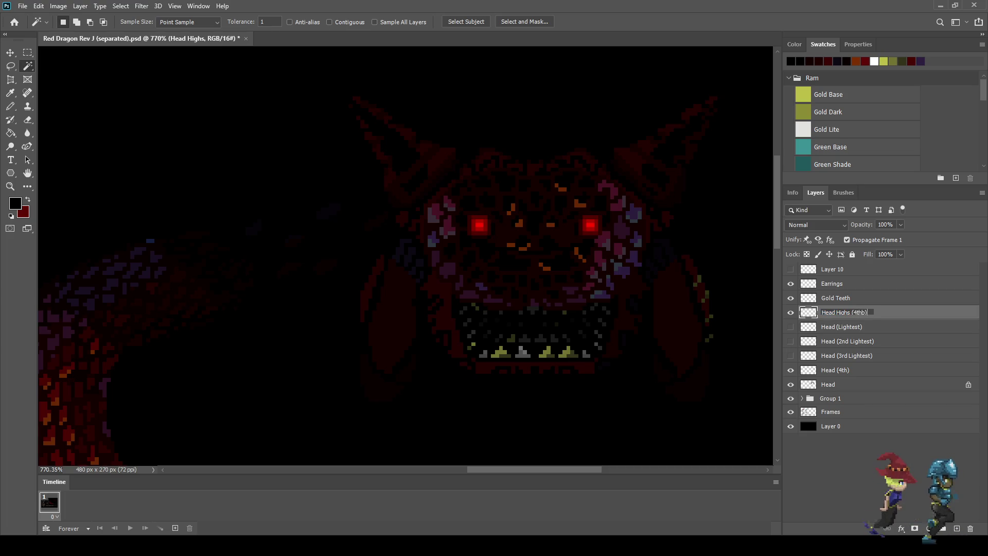
key("Return")
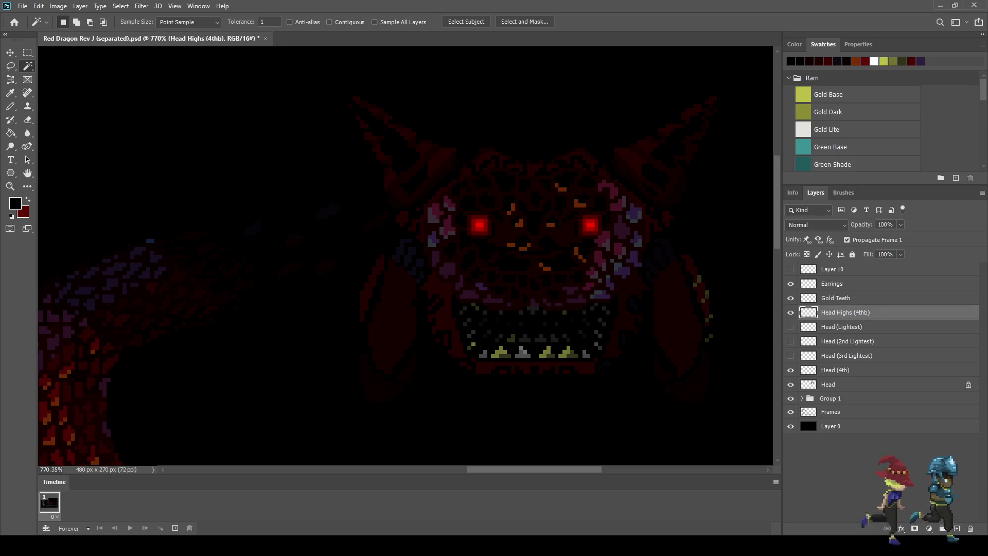
key("ctrl+s")
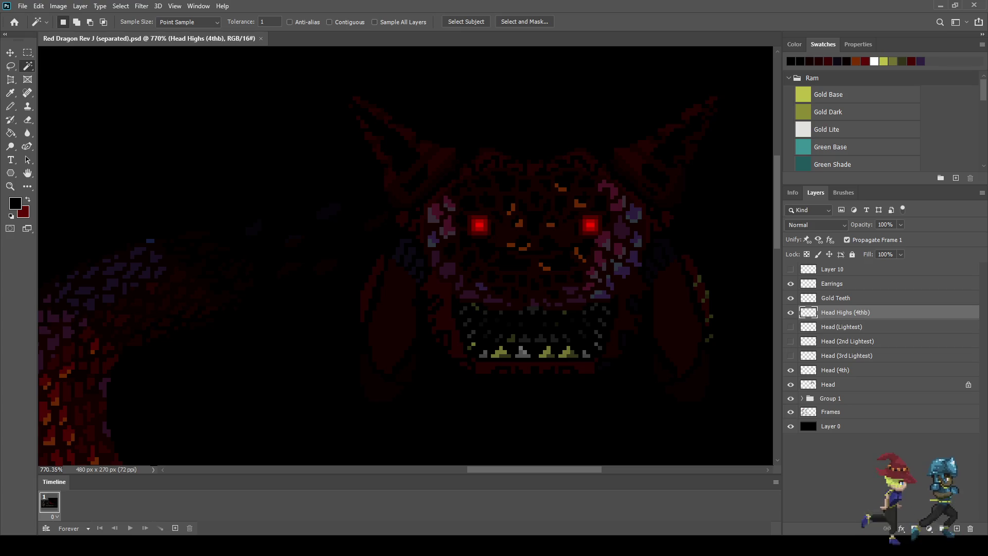
Hide Head Highs (4thb), rename the base Head layer to Head (5th), and save.
left_click(790, 313)
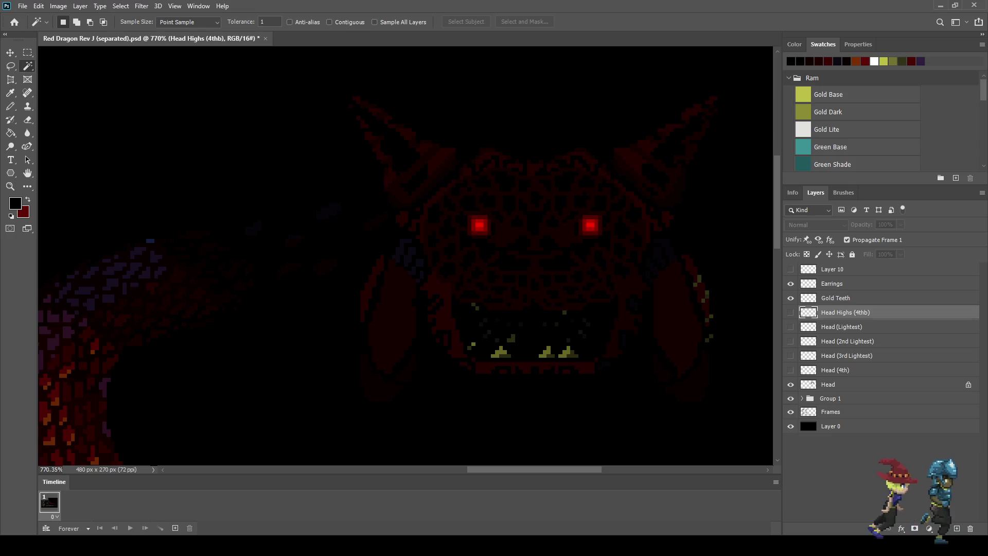
left_click(844, 384)
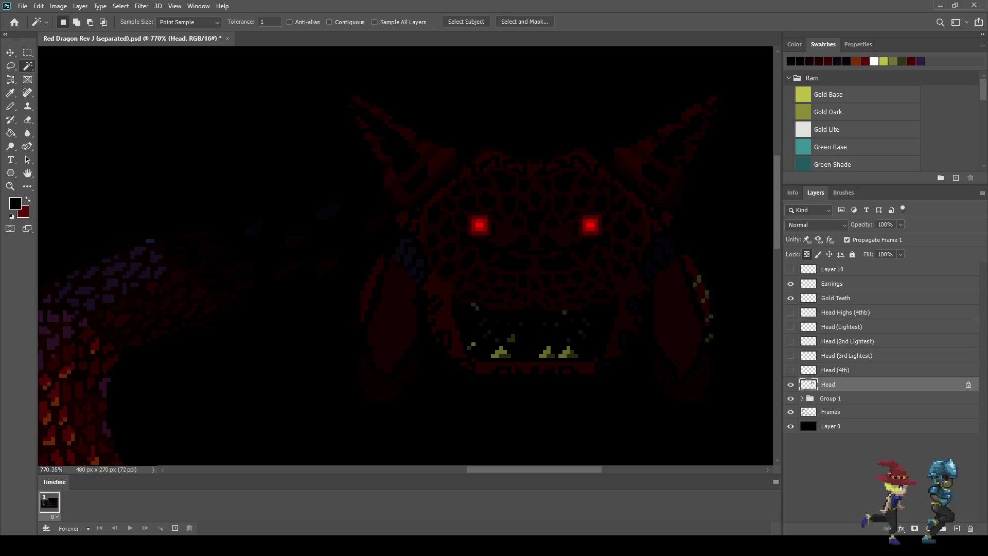
double_click(829, 385)
left_click(836, 384)
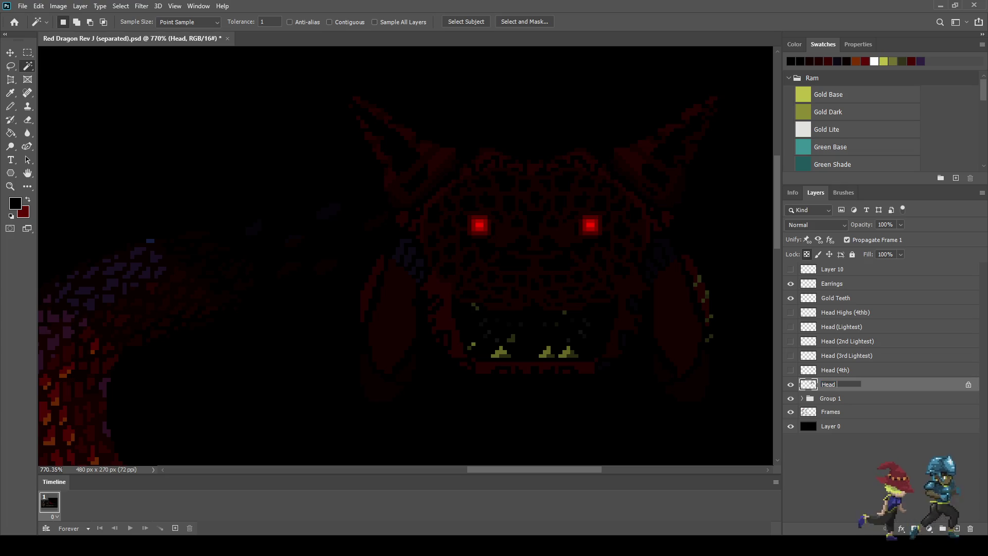
type("(5th)")
key("Return")
key("ctrl+s")
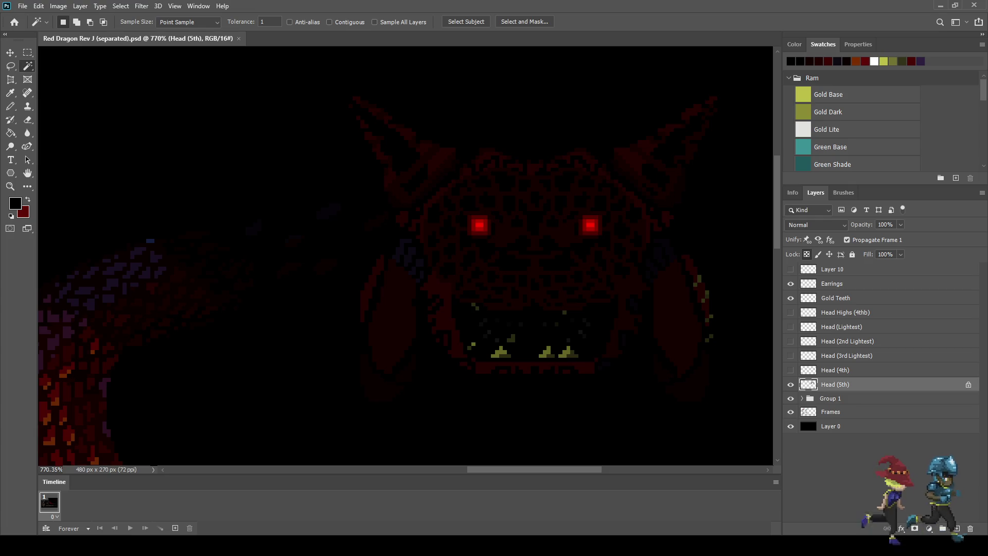
scroll(406, 256, "down", 5)
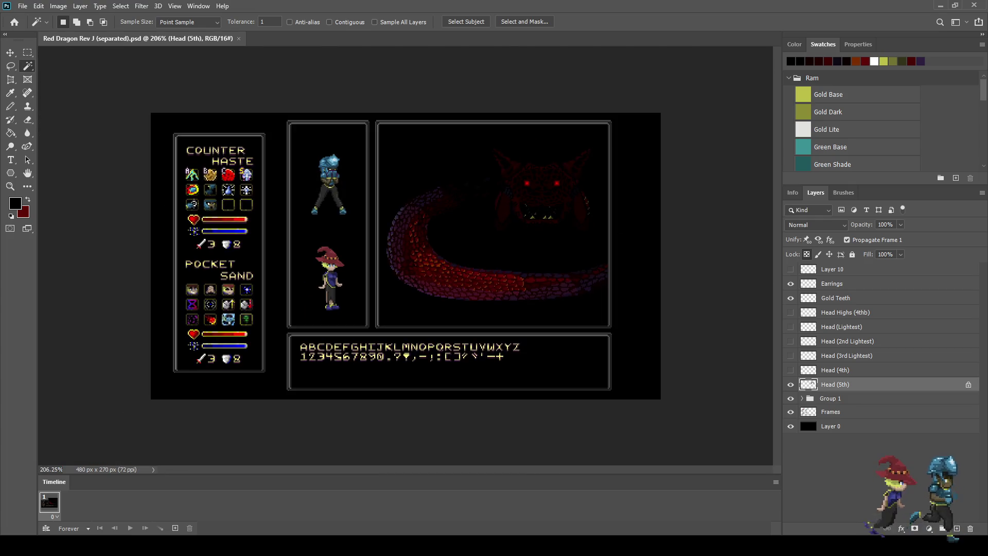
Hide the Head (5th), Gold Teeth and Earrings layers.
scroll(649, 152, "up", 3)
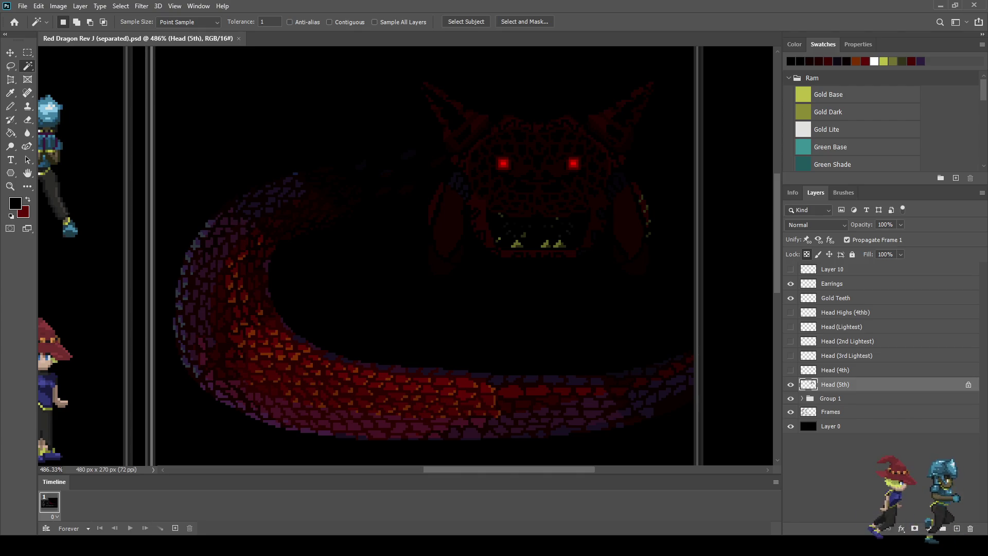
left_click(791, 385)
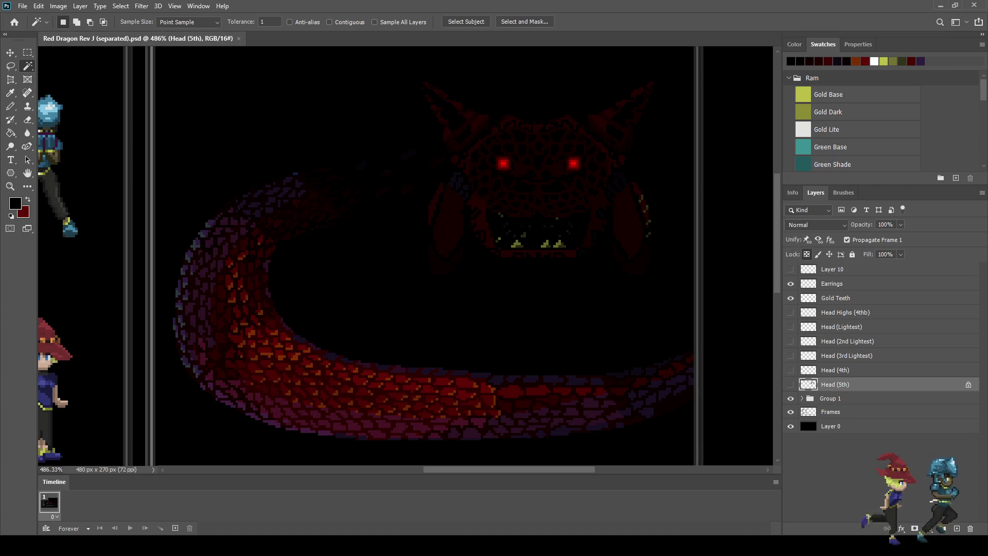
left_click(790, 298)
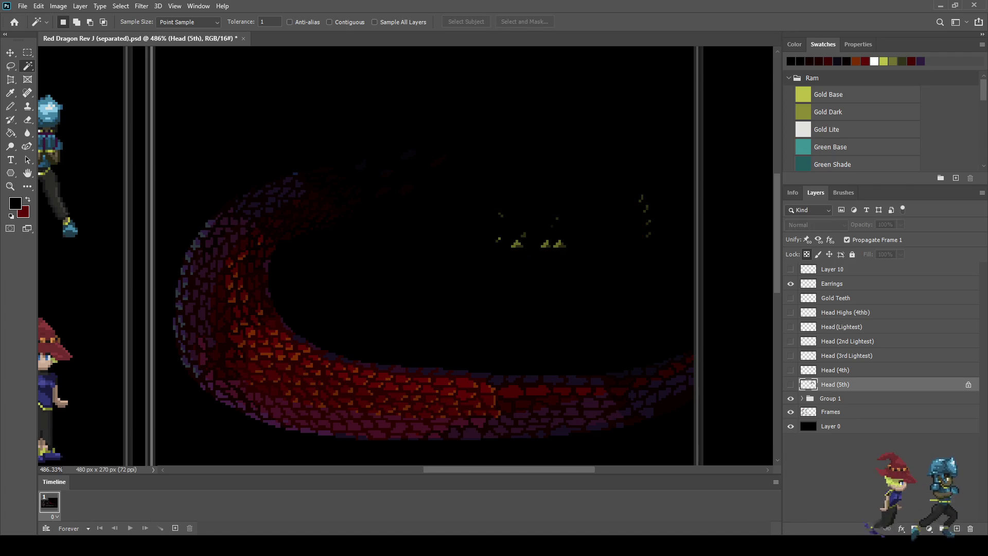
left_click(791, 284)
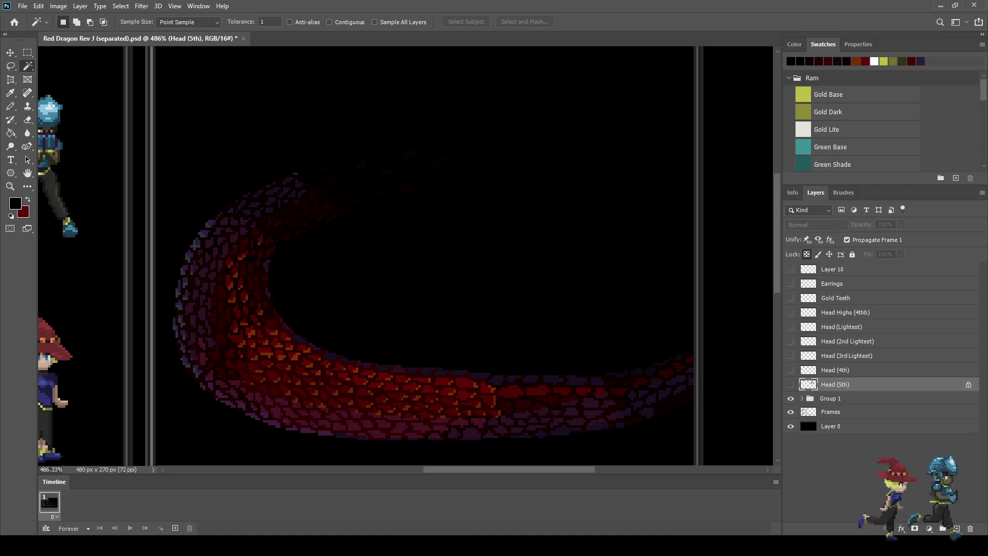
Duplicate the animation frame repeatedly to extend the Timeline to frame 9.
left_click(175, 527)
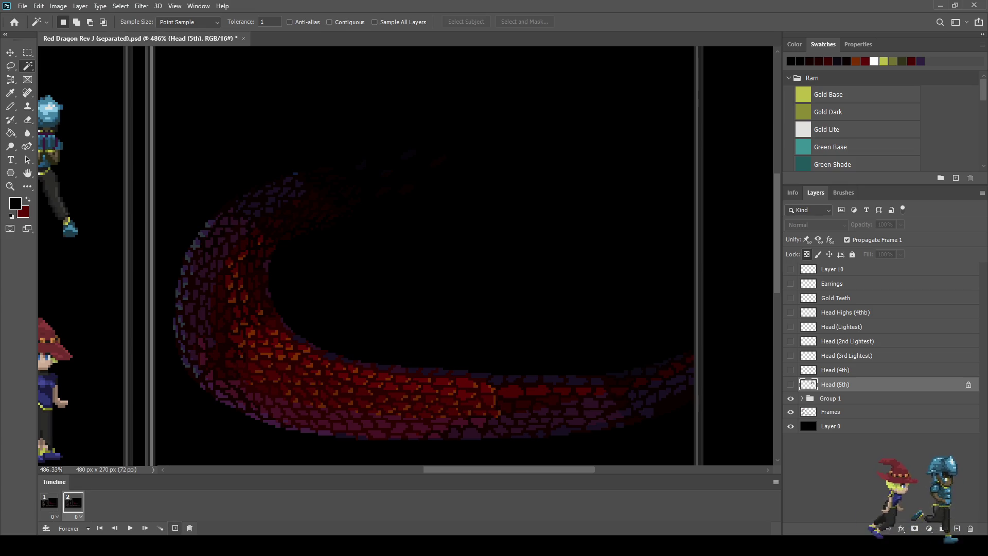
left_click(175, 527)
left_click(175, 528)
left_click(175, 528)
left_click(175, 528)
left_click(175, 528)
left_click(175, 528)
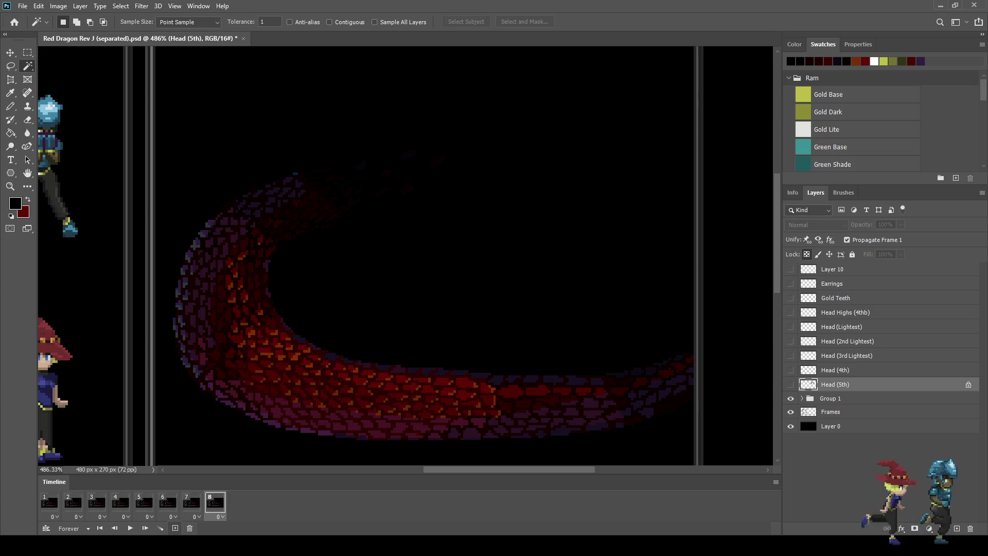
left_click(175, 528)
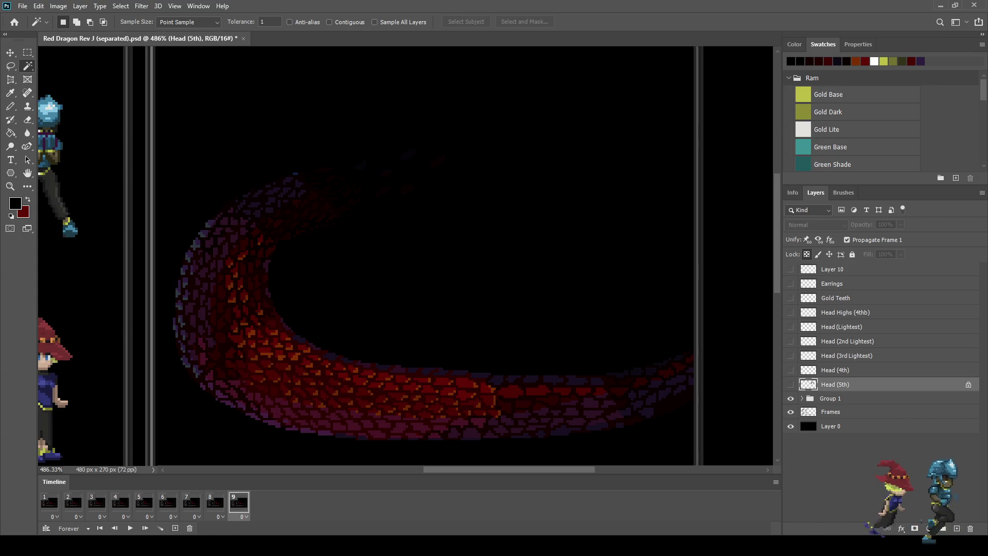
On frame 9, show Head (5th), the three Lightest layers, Head Highs (4thb) and Gold Teeth.
left_click(791, 384)
left_click(790, 355)
left_click(791, 341)
left_click(791, 327)
left_click(790, 312)
left_click(791, 298)
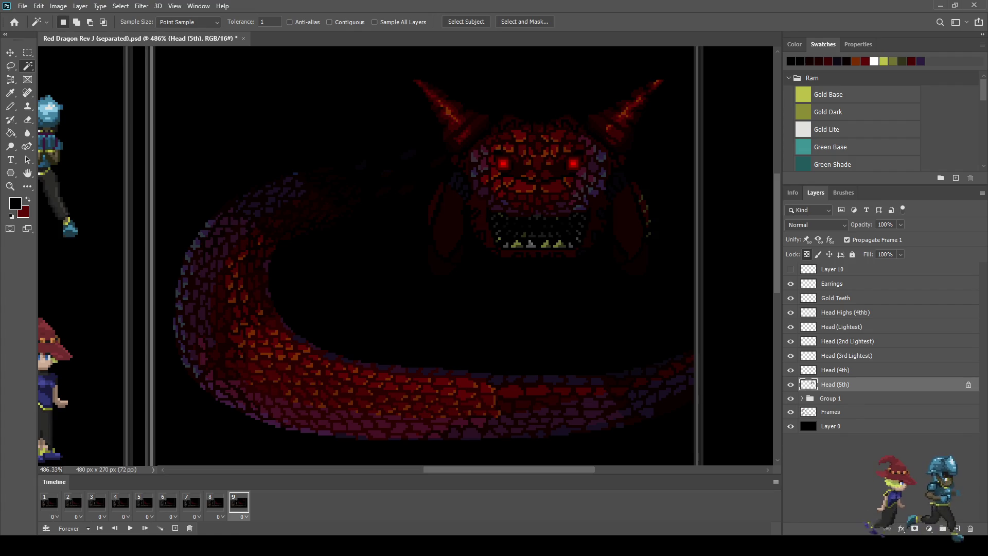
scroll(695, 309, "down", 4)
scroll(695, 309, "up", 4)
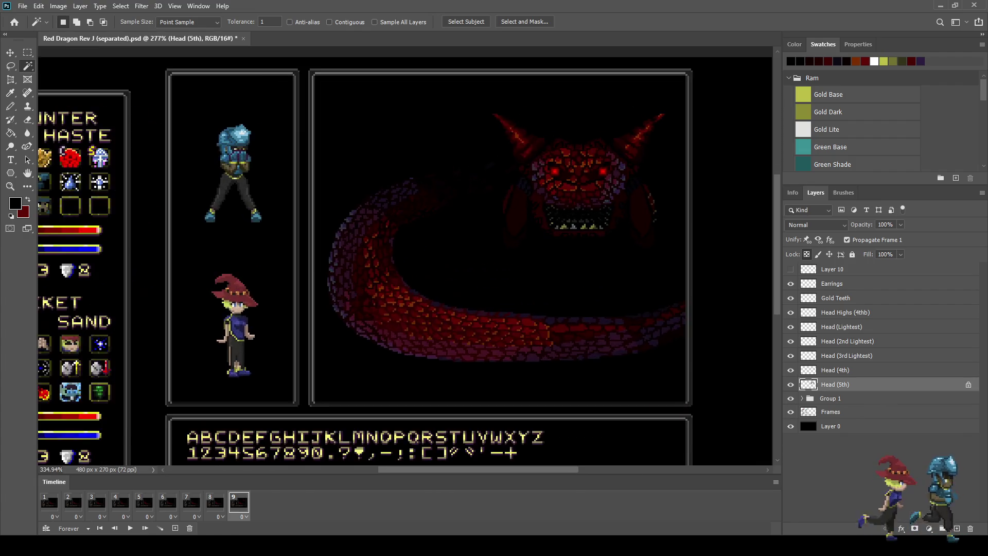
On frame 8, show Head (4th), 3rd and 2nd Lightest, Head Highs (4thb) and Head (5th).
scroll(633, 111, "up", 1)
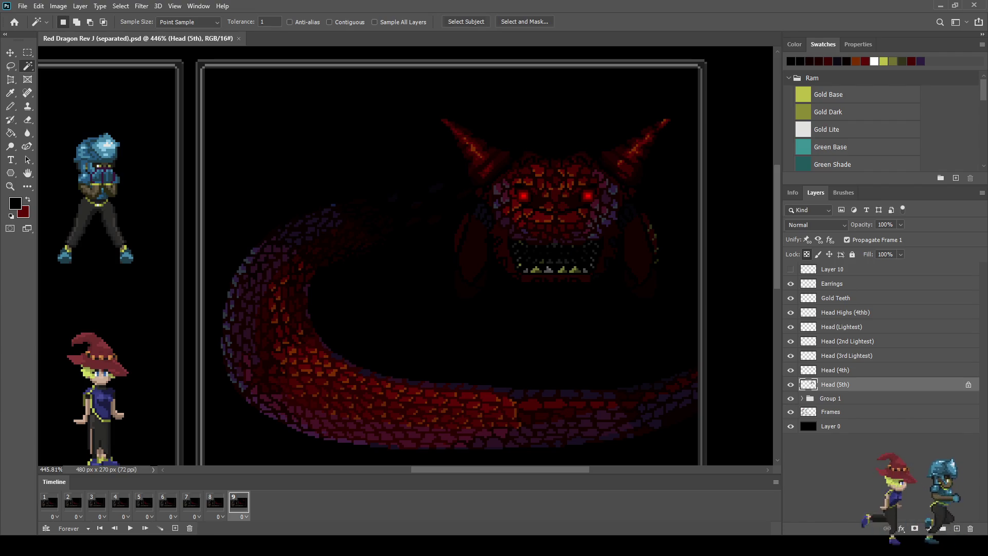
left_click(215, 503)
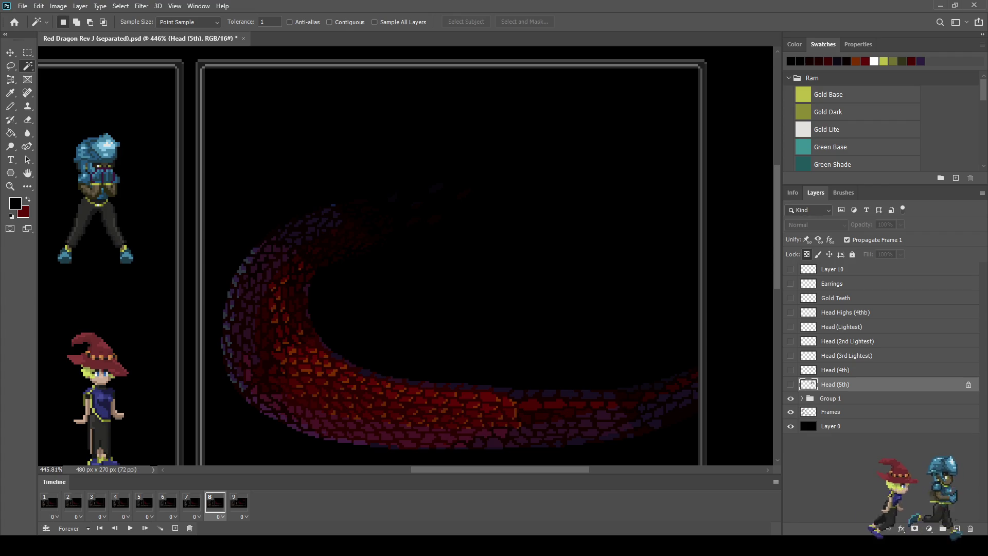
left_click(790, 370)
left_click(791, 356)
left_click(791, 342)
left_click(791, 312)
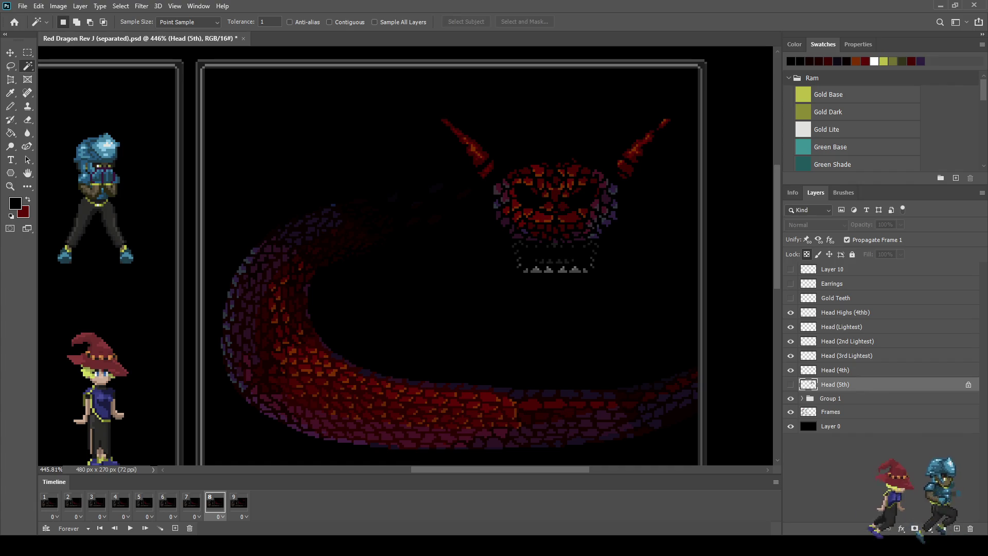
left_click(791, 384)
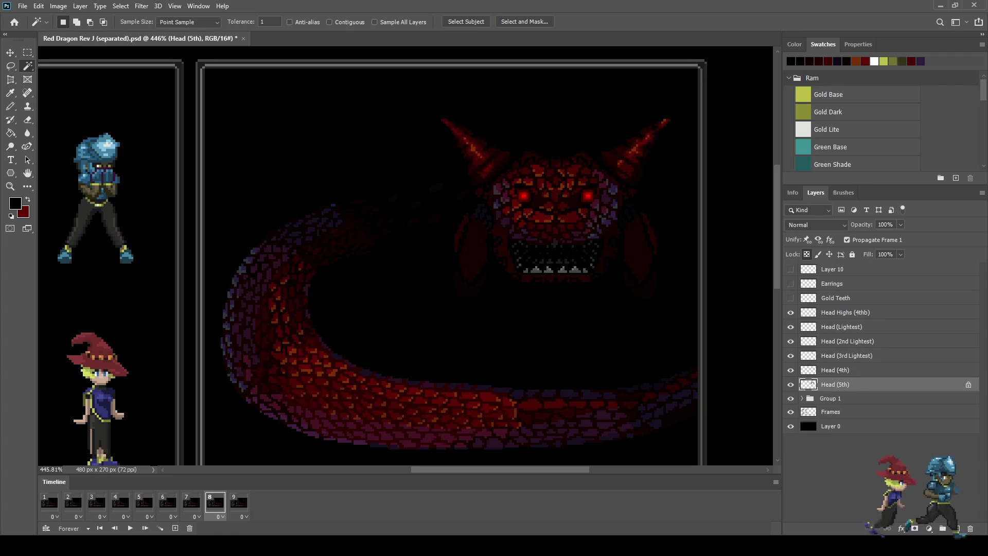
Hide the head shading layers, group the six head layers, and duplicate the group.
key("g")
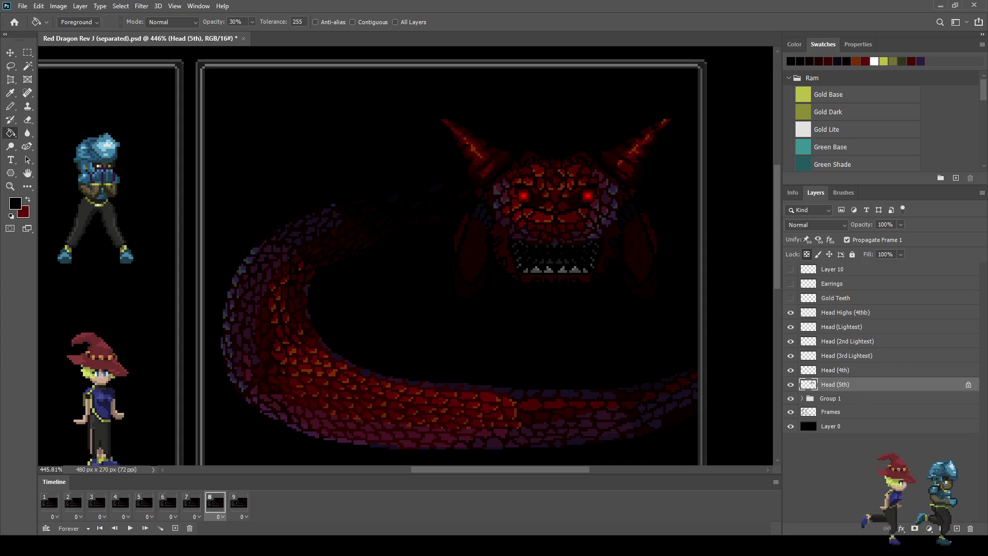
left_click_drag(790, 384, 790, 313)
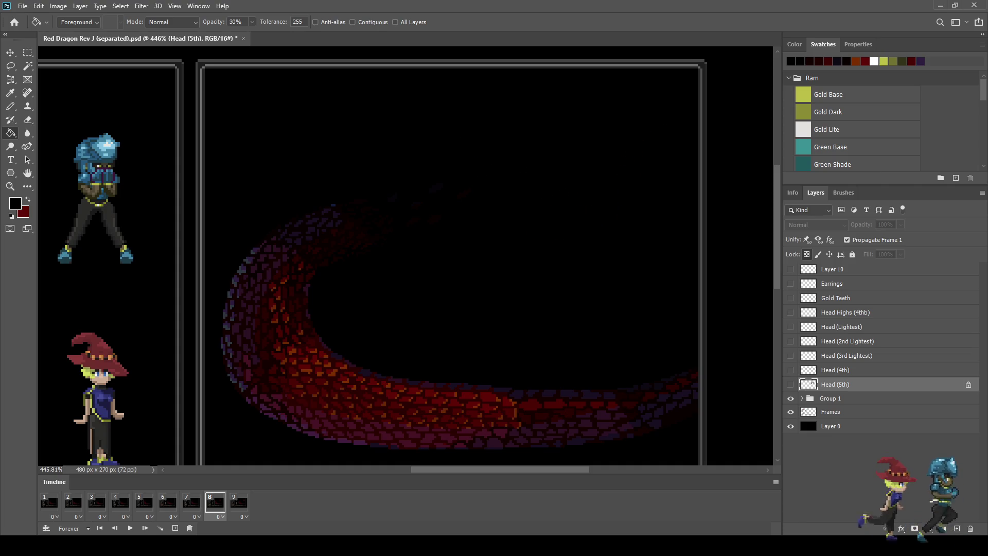
left_click(844, 313)
left_click(812, 383, "shift")
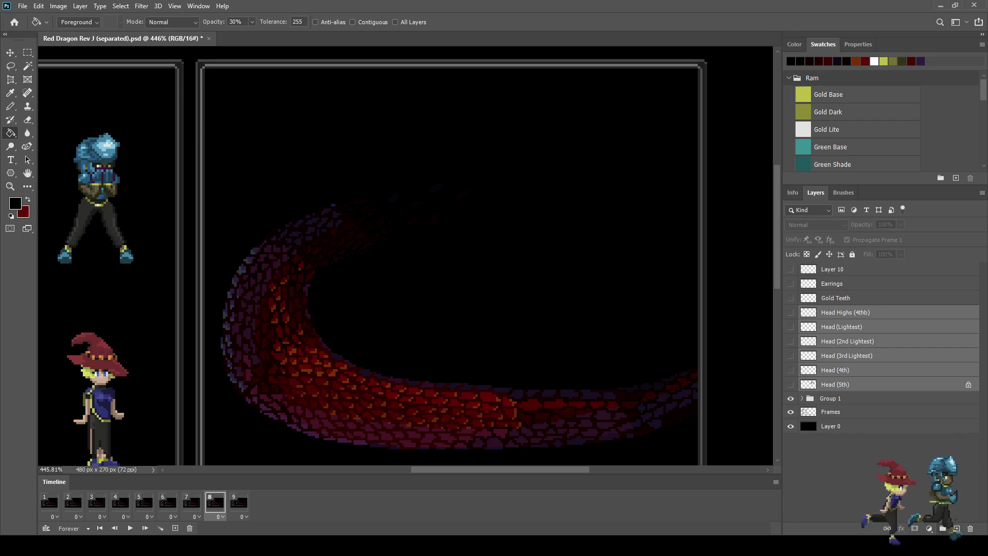
key("ctrl+g")
key("ctrl+j")
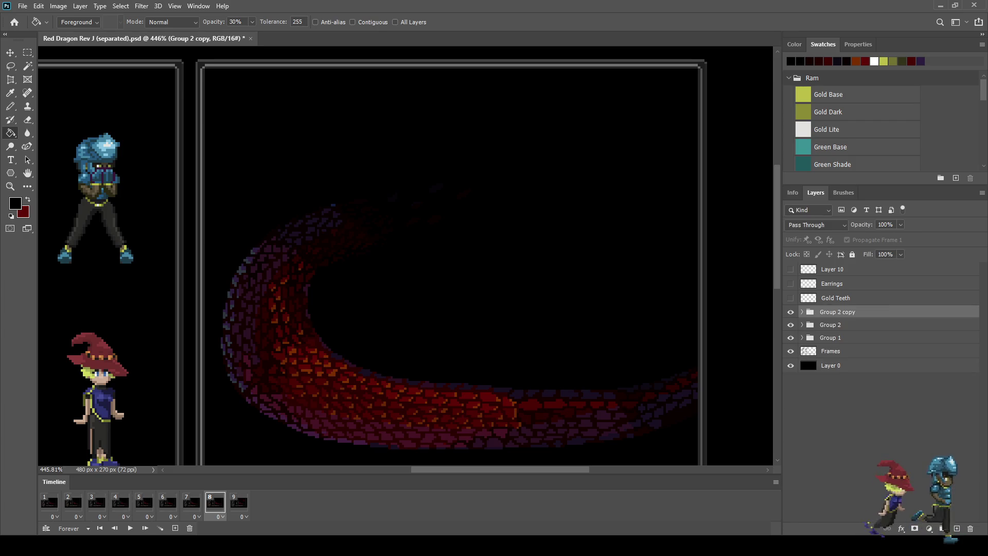
Expand Group 2 copy, show all its head layers, and inspect each one in turn.
left_click(802, 312)
left_click_drag(790, 397, 791, 326)
left_click(843, 397)
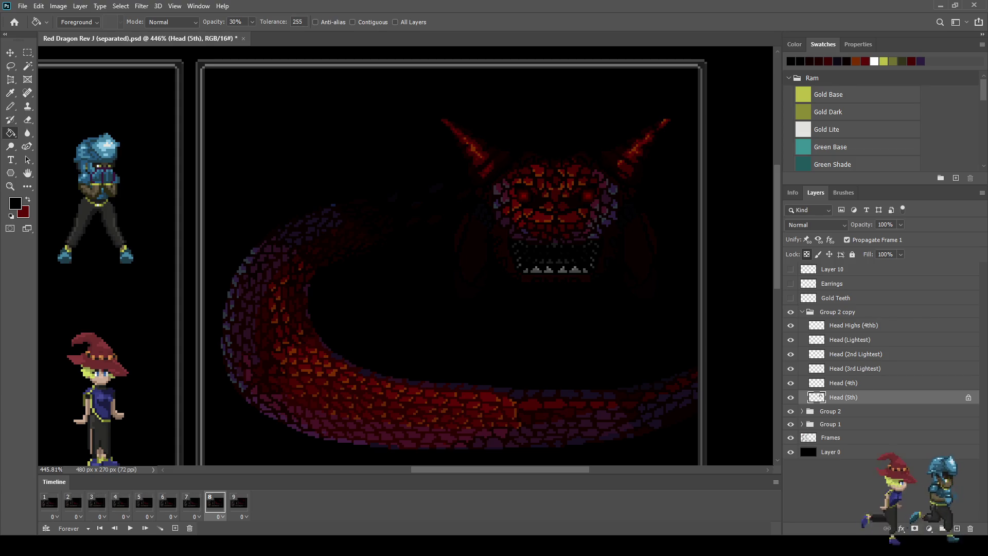
left_click(843, 383)
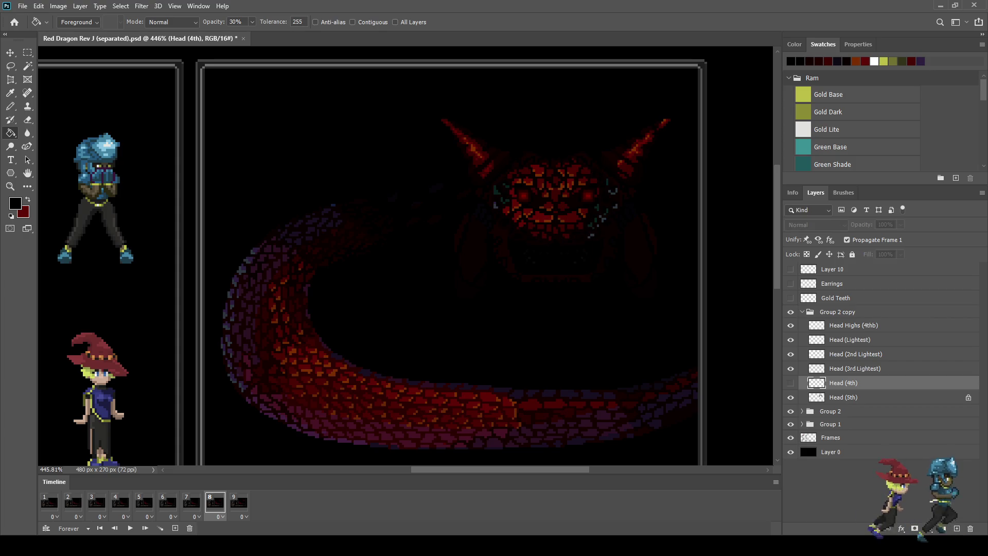
scroll(571, 275, "up", 2)
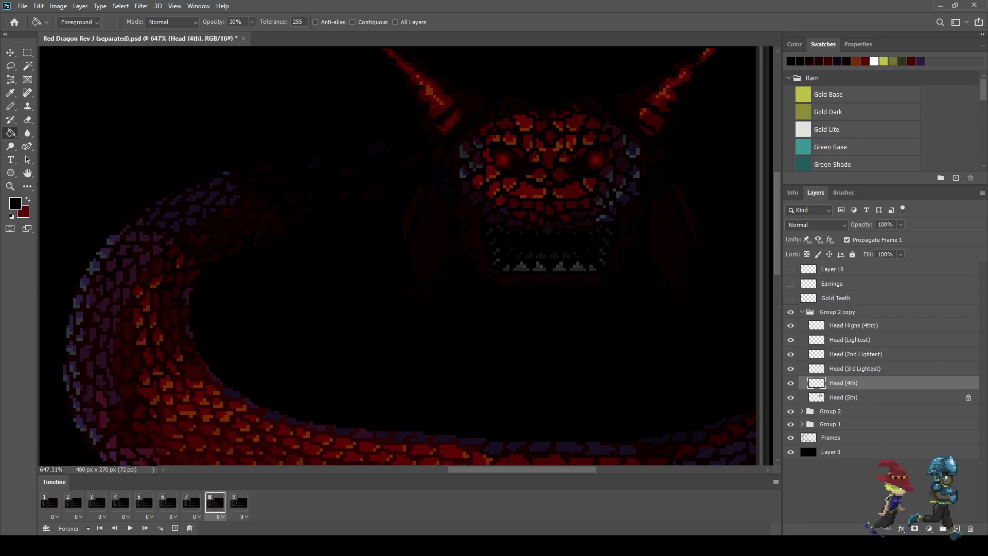
left_click(855, 368)
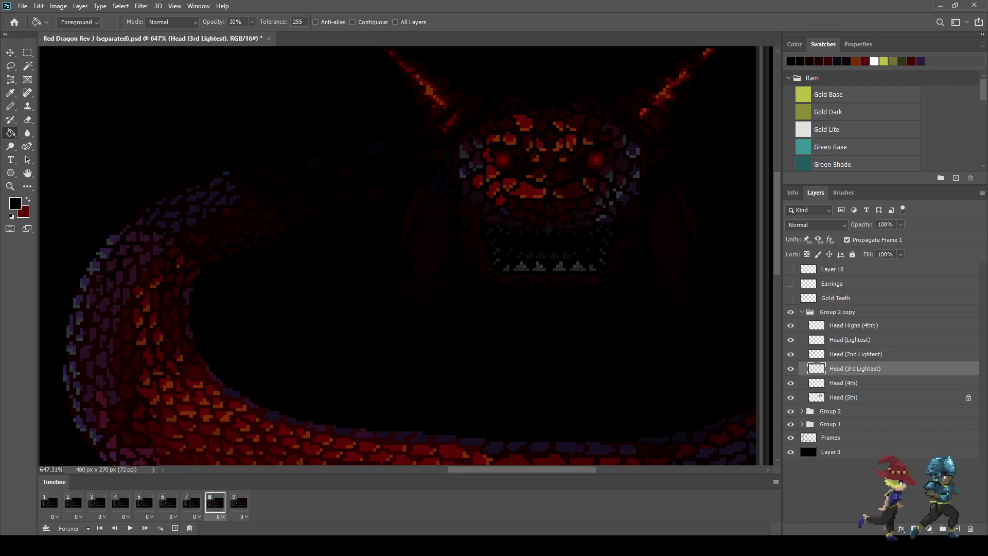
left_click(855, 354)
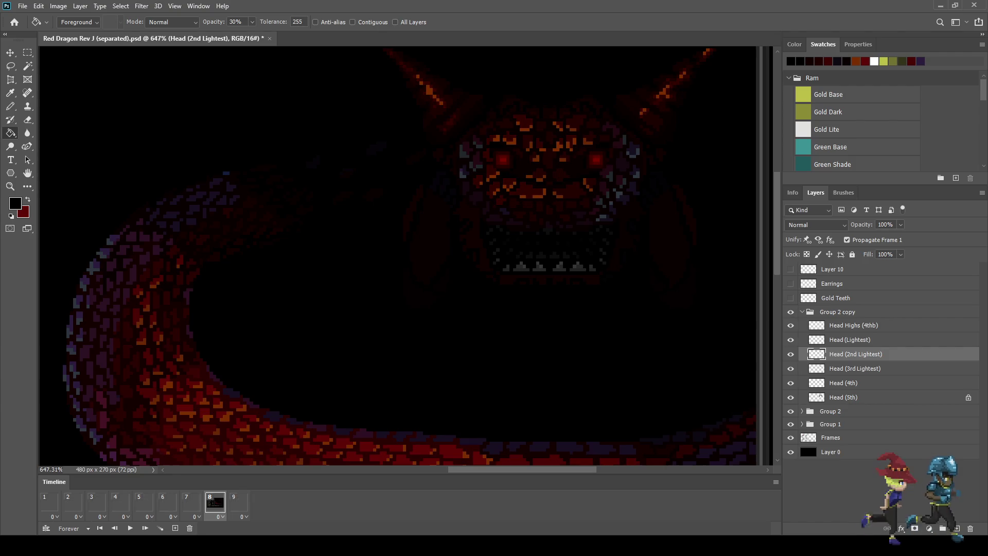
left_click(849, 339)
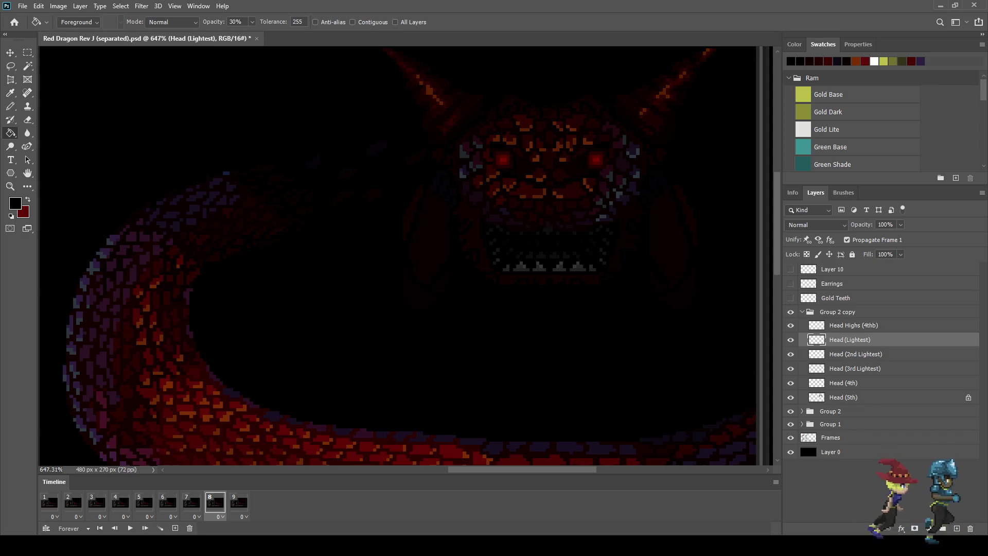
left_click(853, 325)
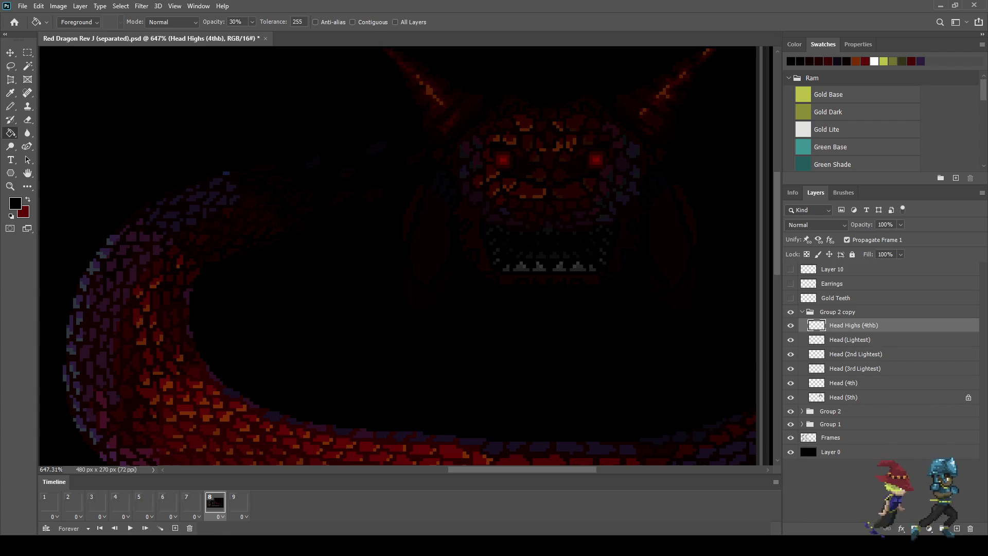
scroll(584, 253, "down", 5)
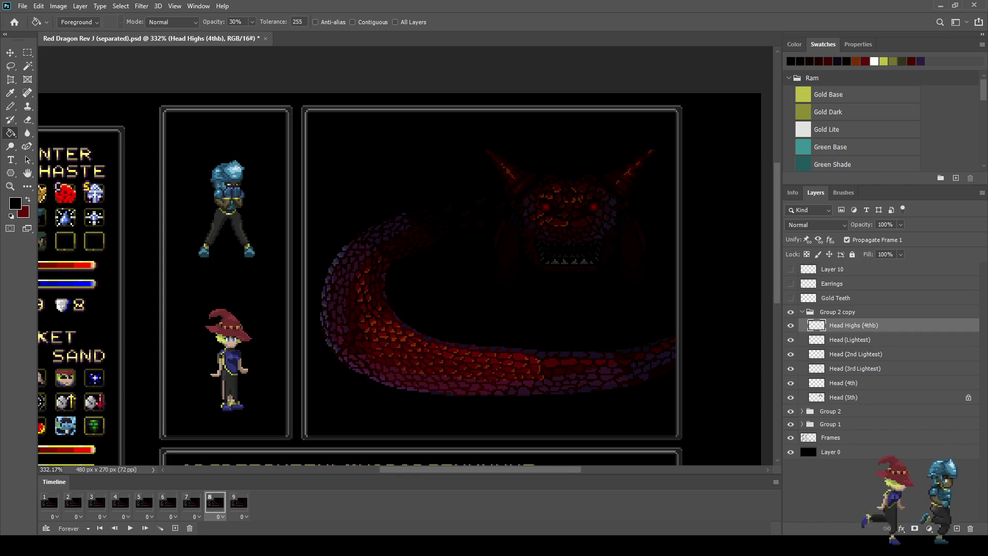
scroll(603, 232, "up", 3)
Compare frames 8 and 9, then delete the Group 2 copy head group.
left_click(239, 503)
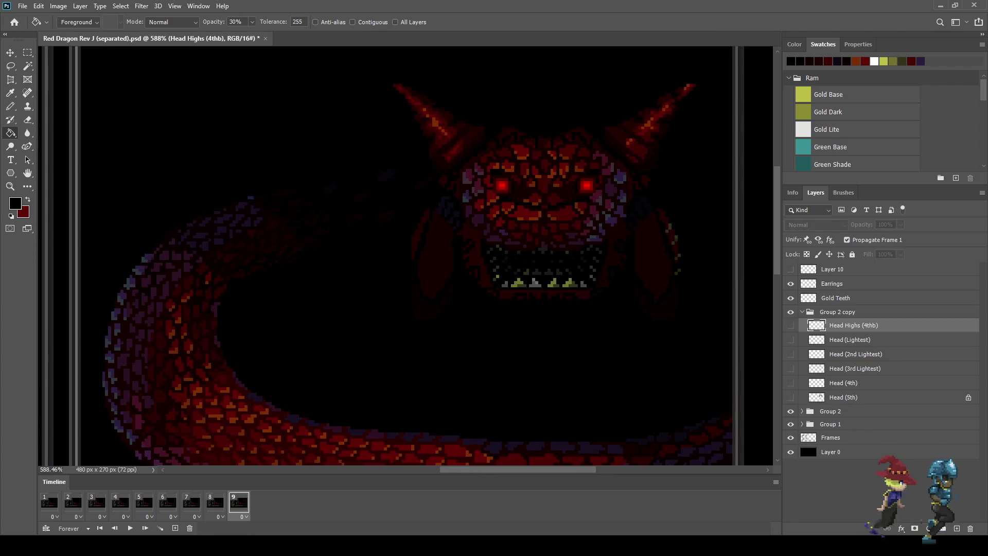
left_click(215, 503)
left_click(238, 502)
left_click(215, 503)
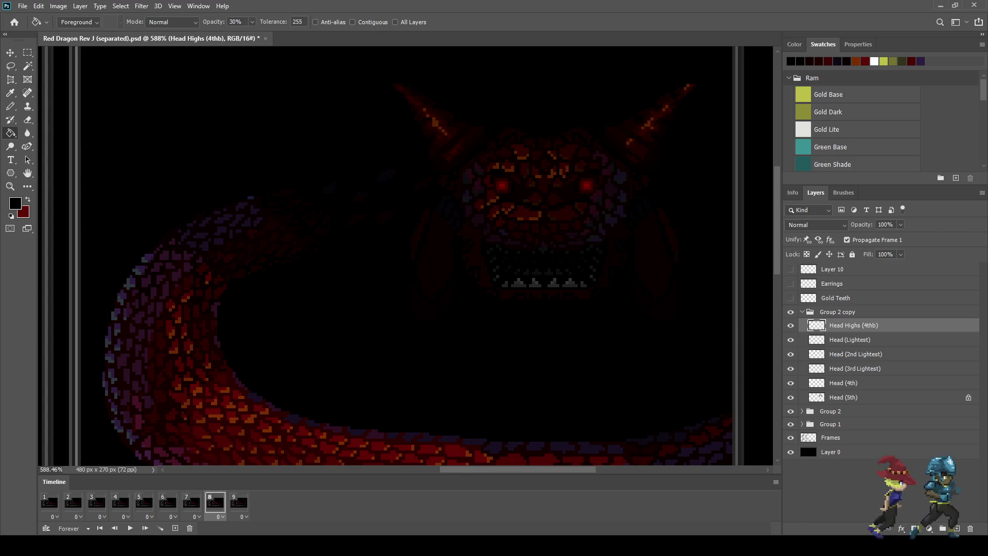
left_click(838, 312)
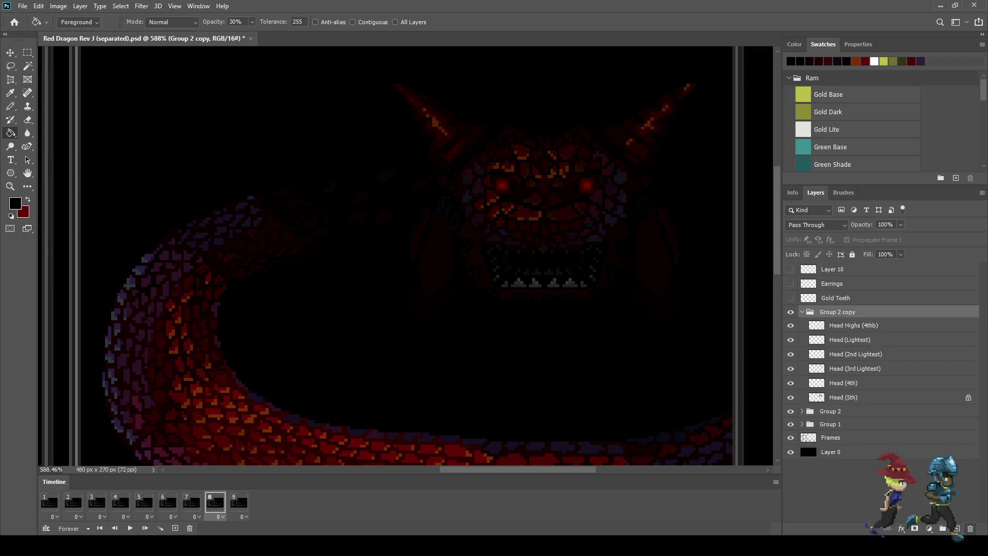
key("Delete")
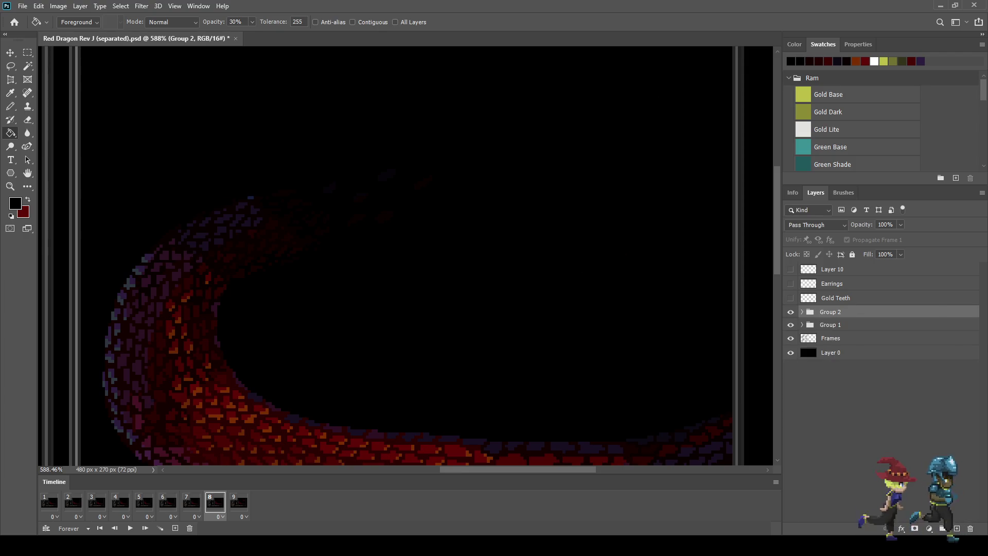
On frame 9, identify Group 1 and rename it Tail.
left_click(239, 503)
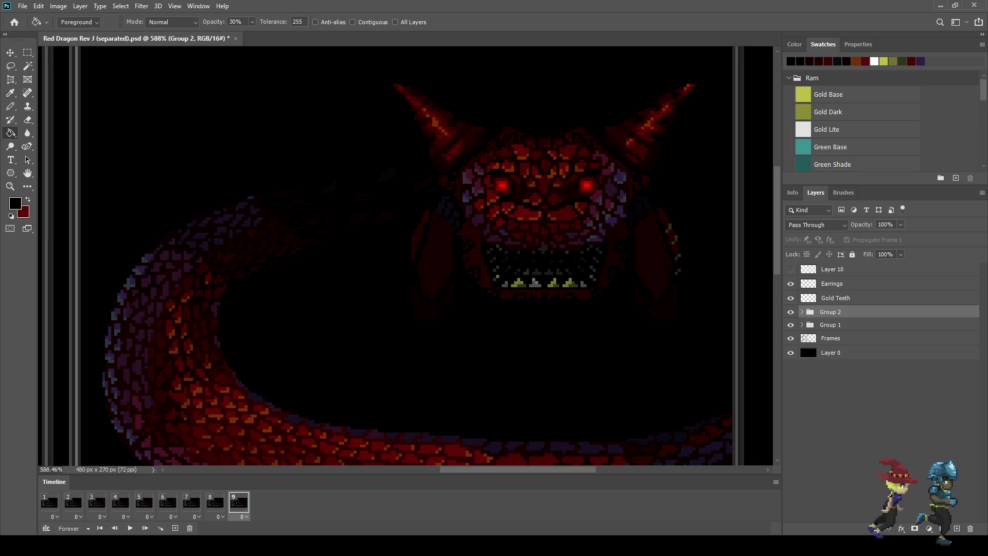
left_click(802, 325)
left_click(791, 325)
left_click(790, 324)
left_click(802, 325)
double_click(830, 324)
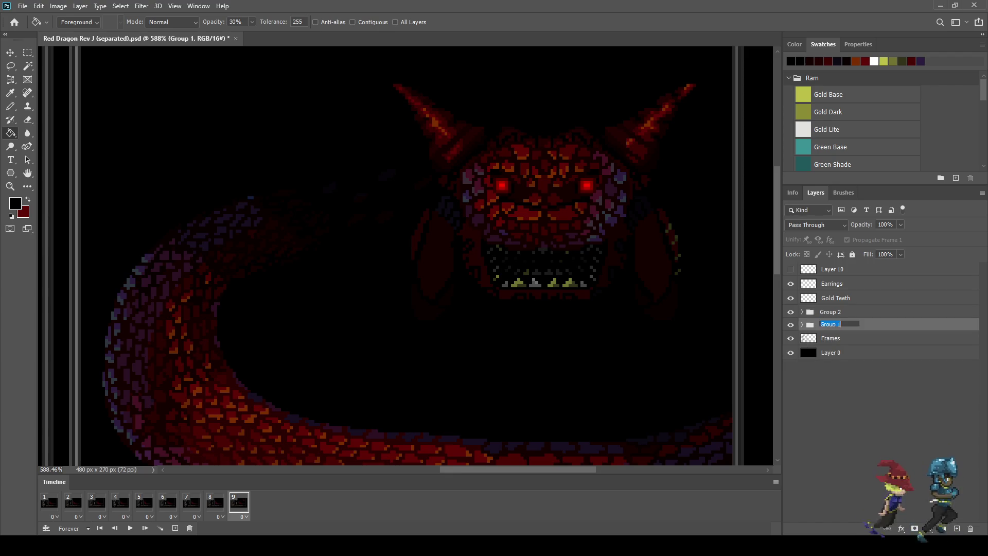
type("Tail")
key("Return")
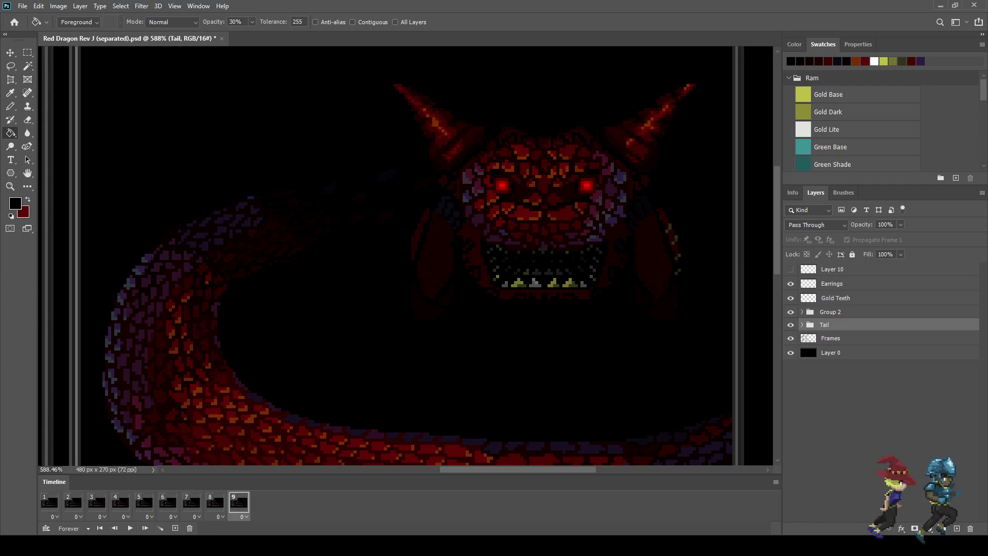
Rename Group 2 to Head Full.
double_click(830, 312)
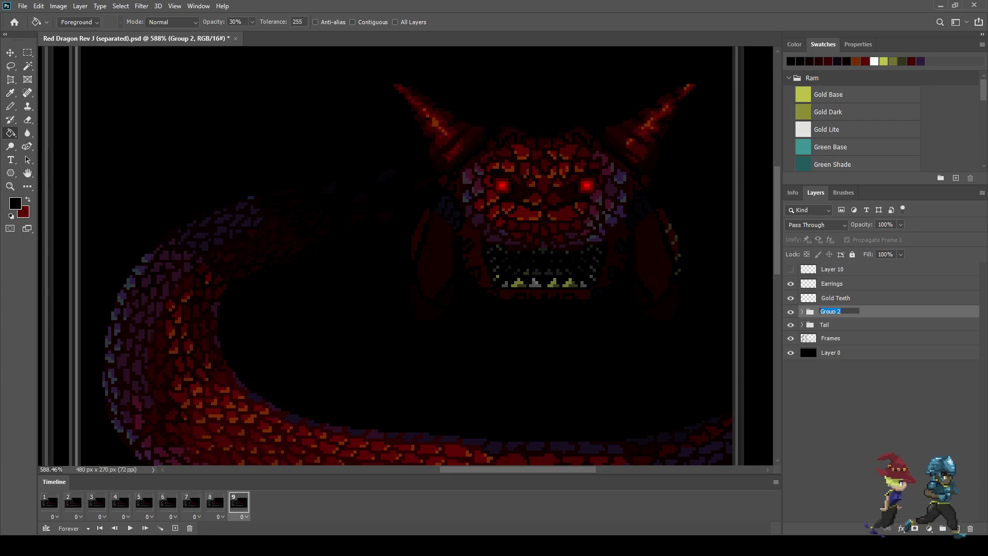
type("Fi")
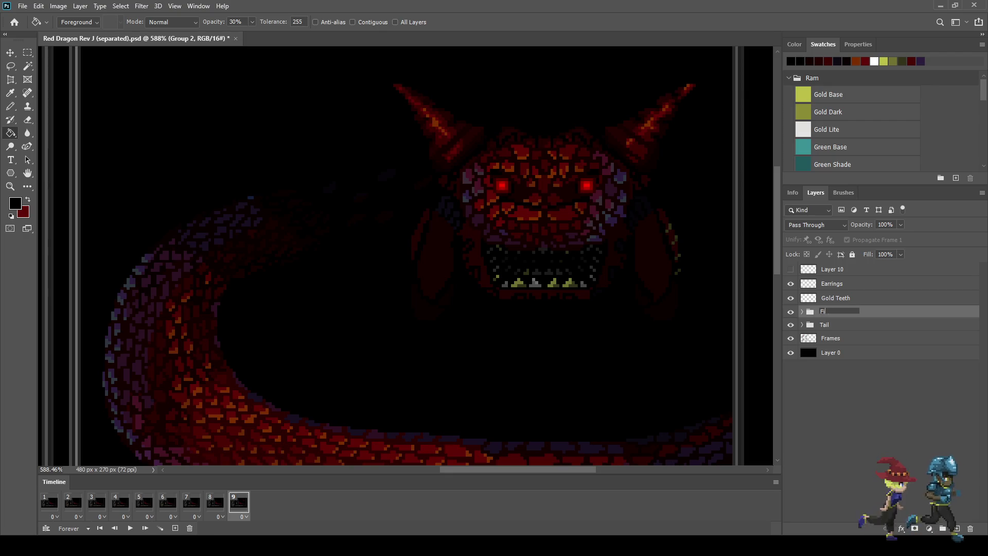
type(" Full")
key("Return")
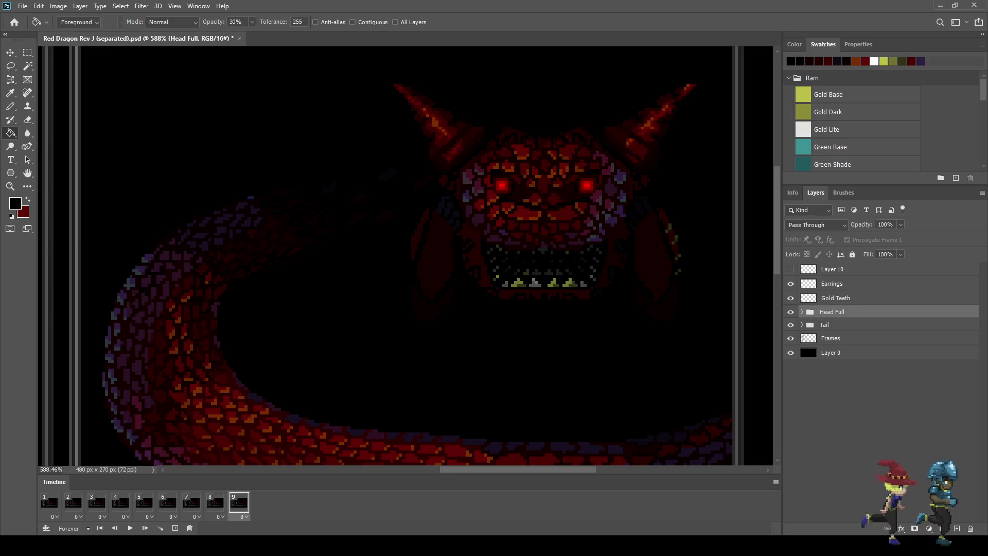
left_click(215, 503)
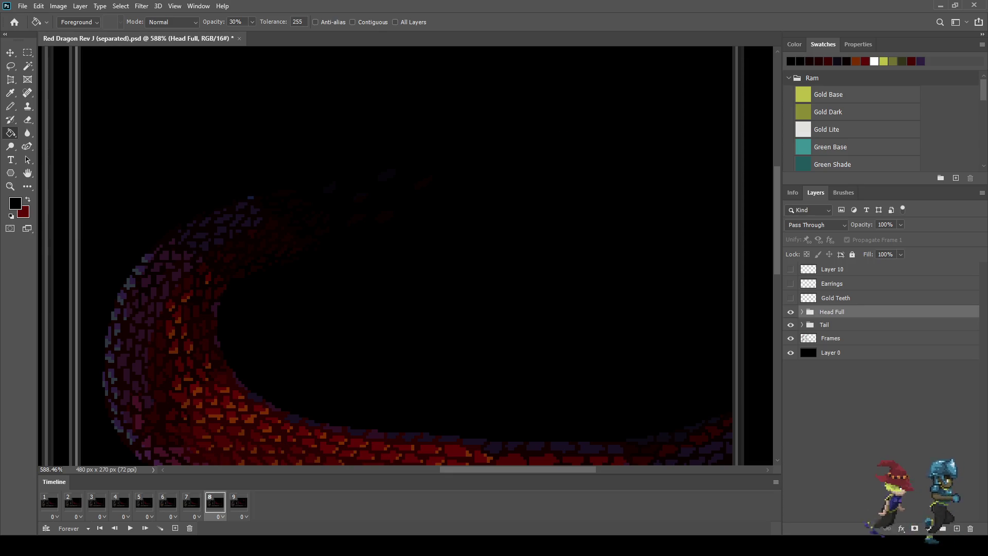
Duplicate Head Full as Head Full copy with all six head layers, including Head Highs (4thb), visible.
key("ctrl+j")
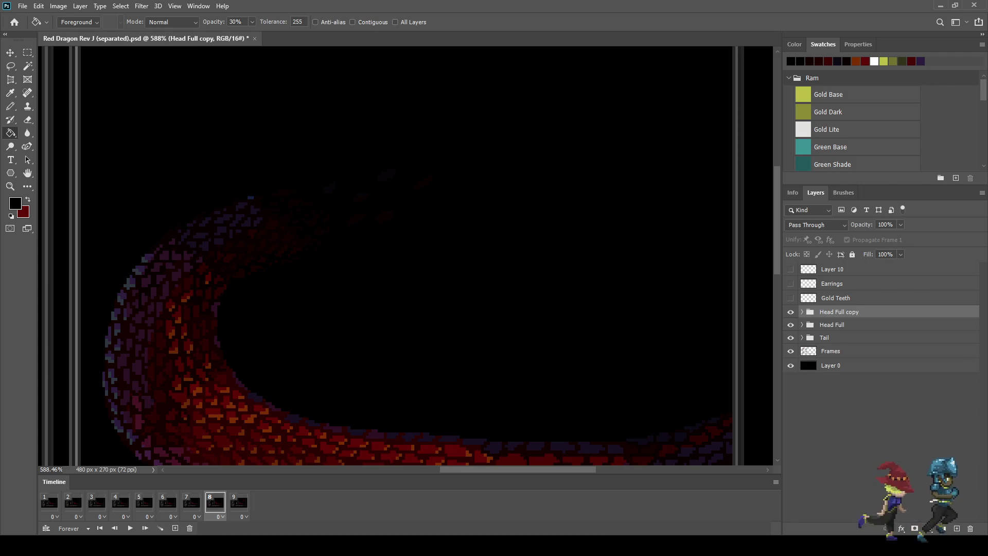
left_click(802, 312)
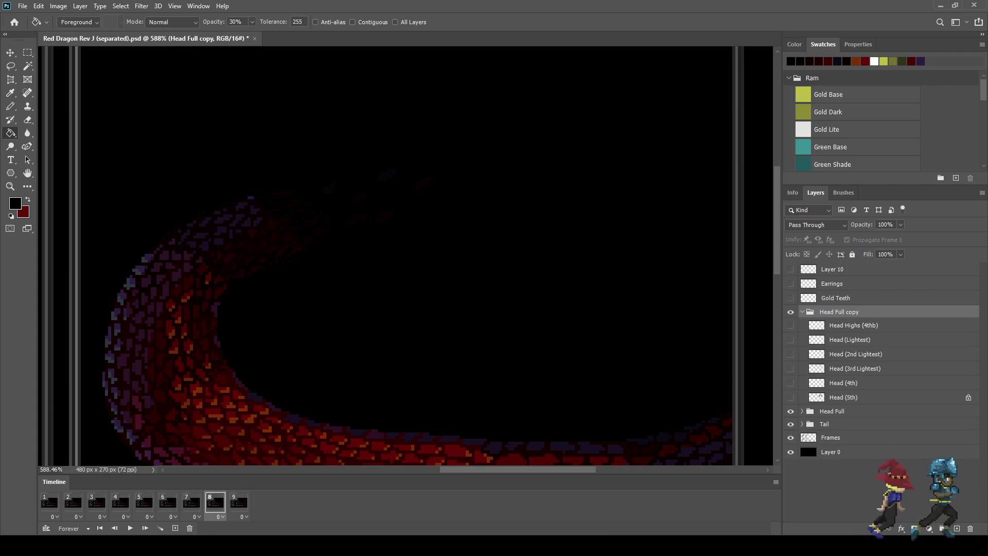
left_click_drag(790, 397, 791, 325)
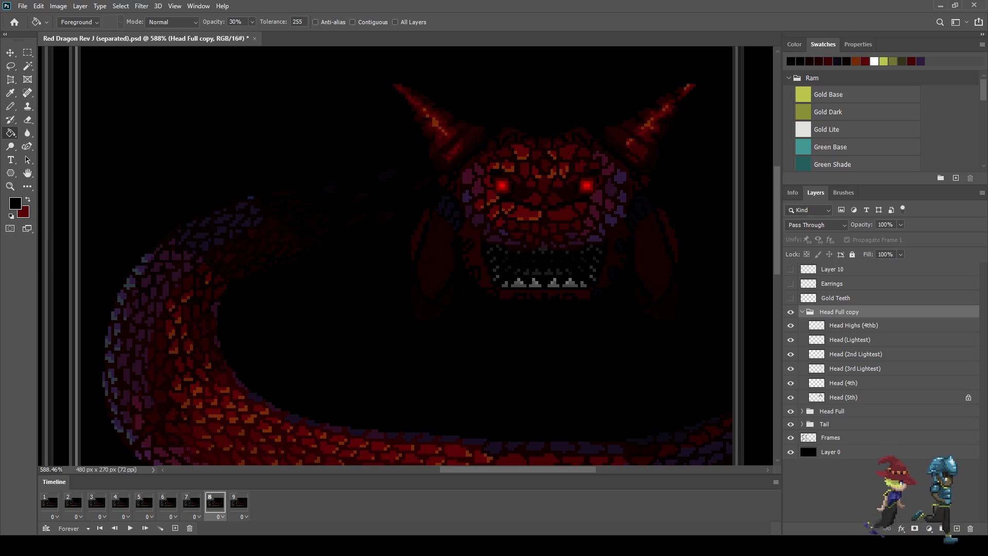
left_click(844, 397)
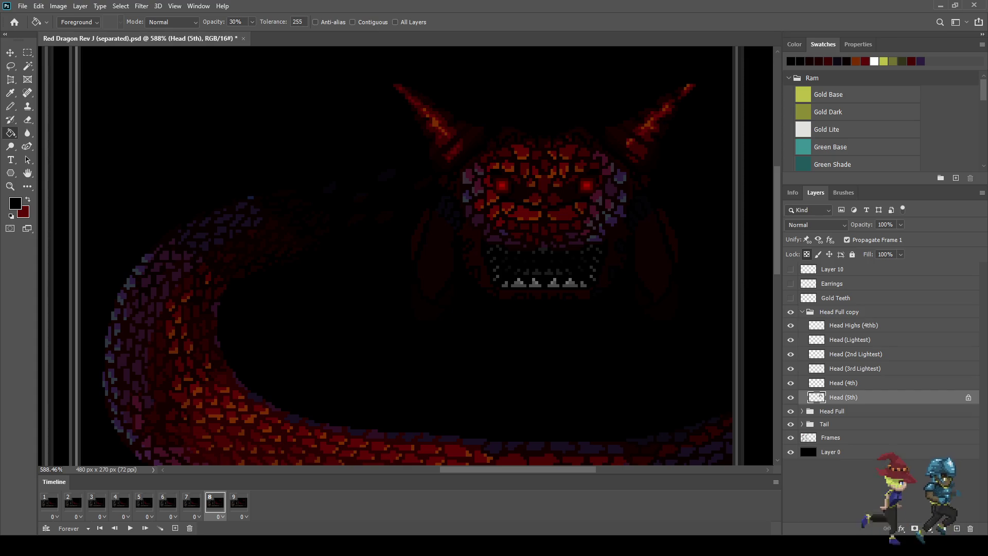
left_click(191, 502)
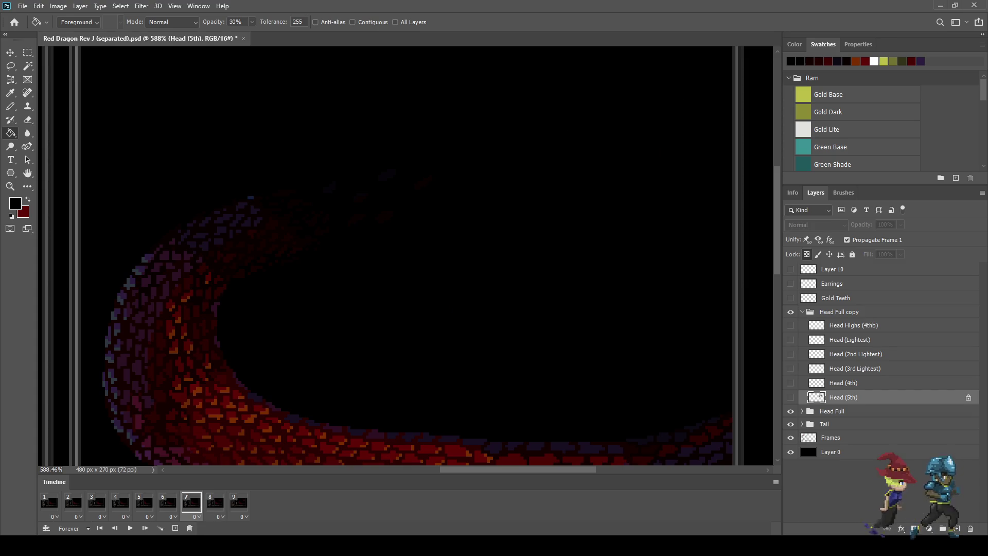
left_click(802, 311)
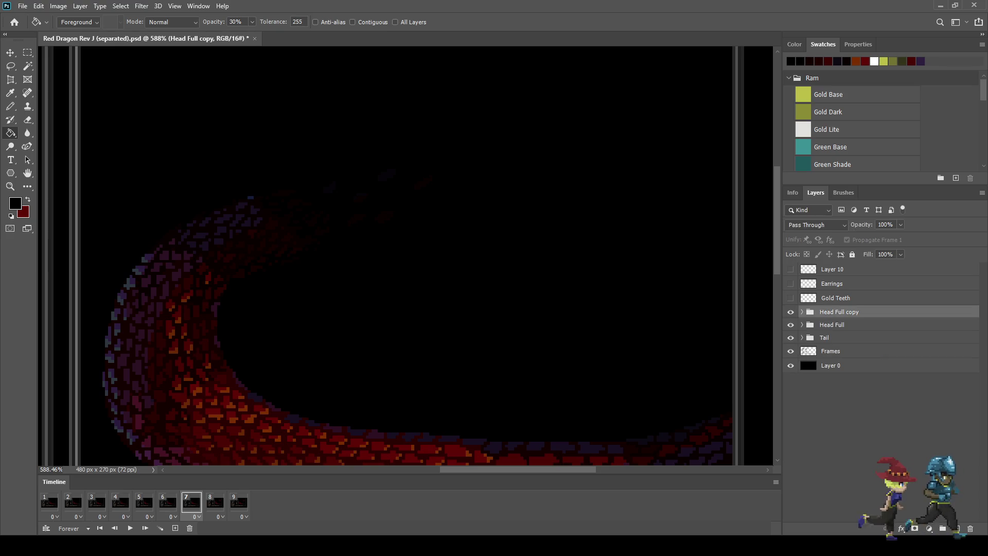
Duplicate to Head Full copy 2 and turn on Head (5th) through Head Highs (4thb).
key("ctrl+j")
left_click(802, 311)
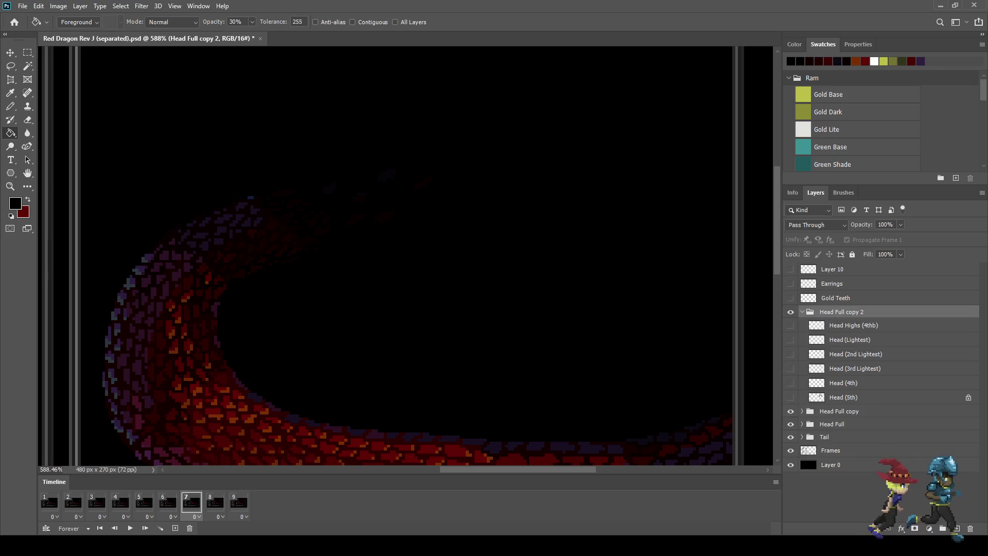
left_click(790, 398)
left_click(791, 383)
left_click(790, 368)
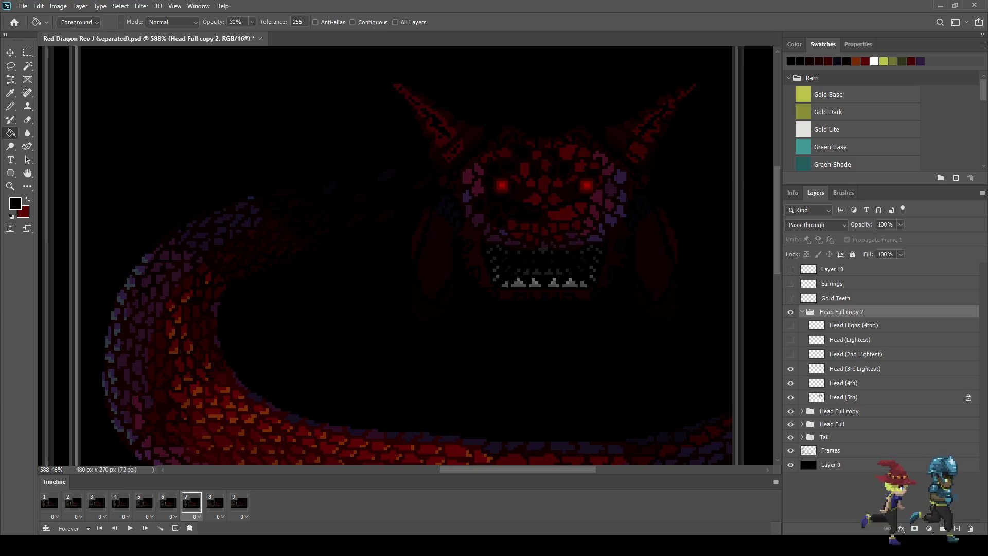
left_click(790, 354)
left_click(791, 340)
left_click(790, 325)
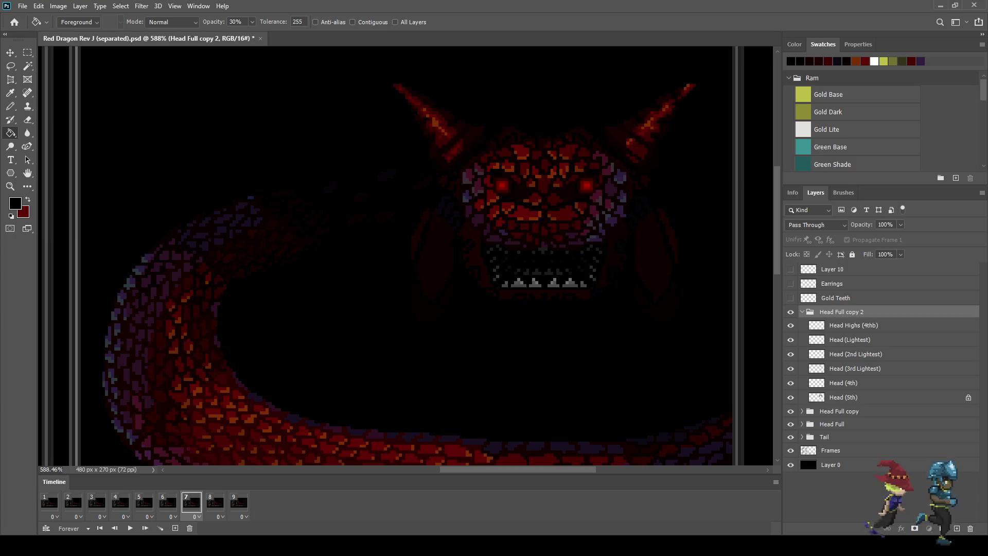
Step through Head (5th), Head (4th) and Head Highs (4thb), toggling the highlights to compare.
left_click(820, 396)
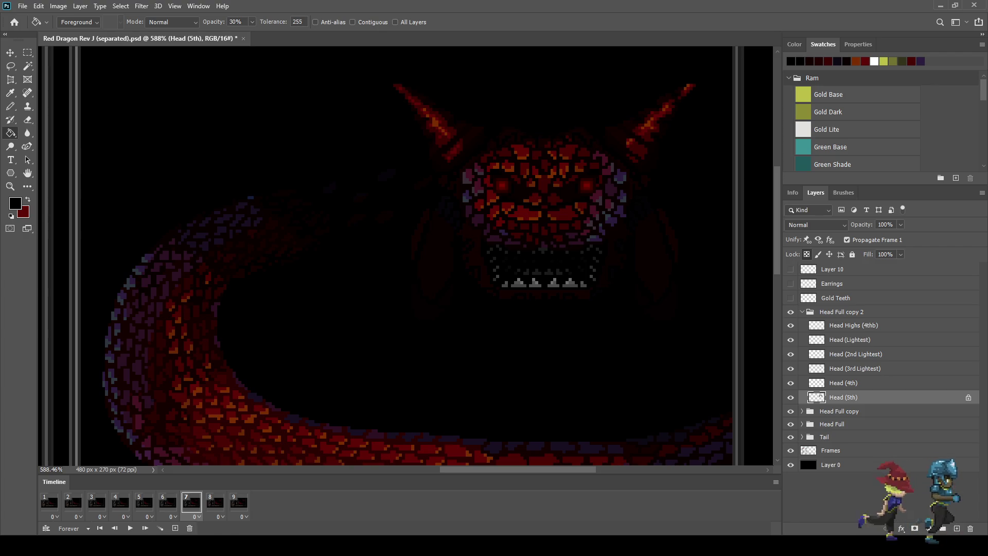
key("alt+bracketright")
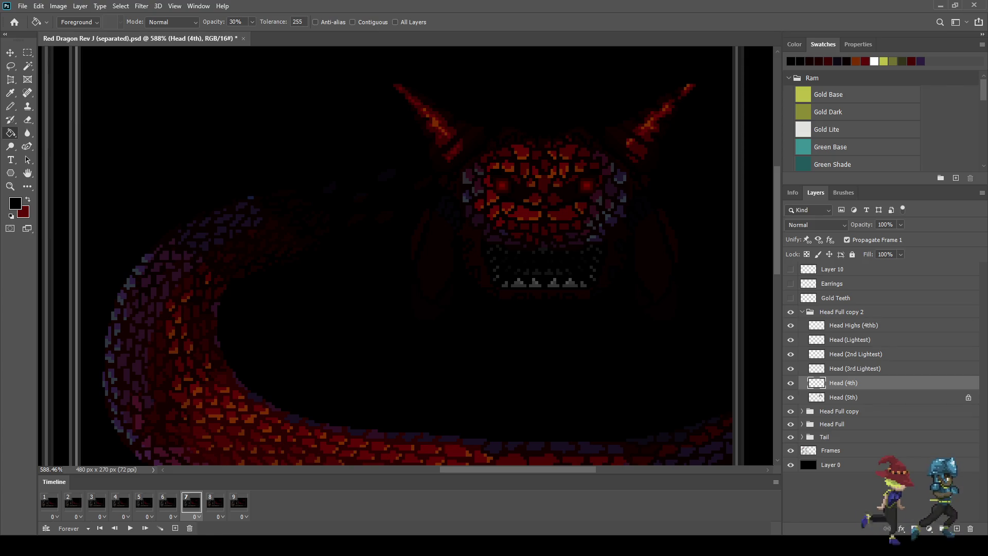
left_click(853, 325)
left_click(791, 326)
left_click(791, 325)
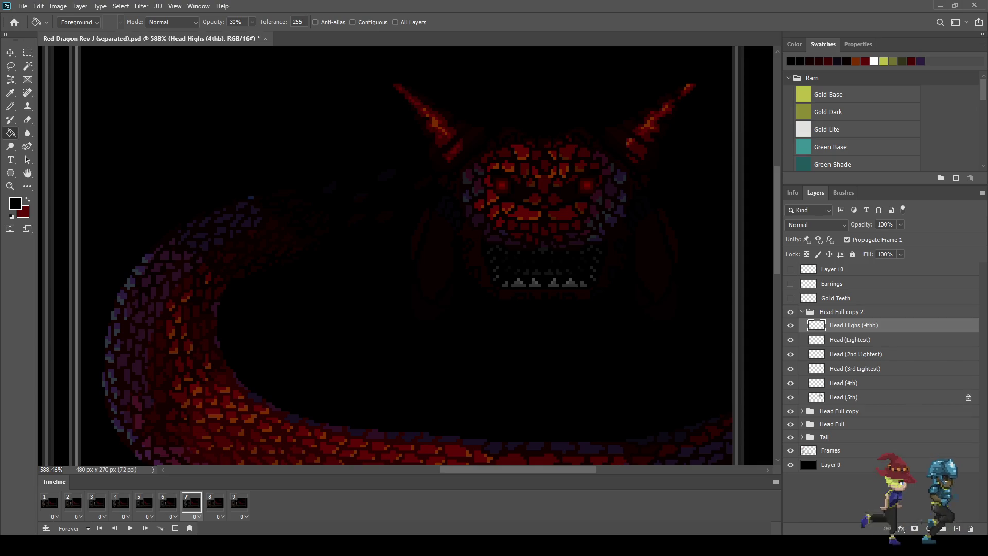
left_click(167, 502)
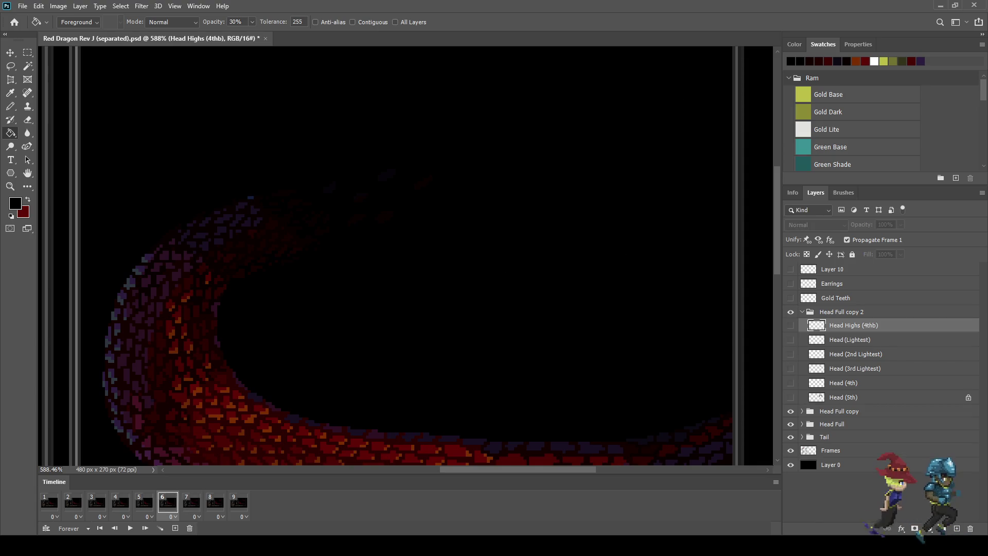
Duplicate Head Full copy 2 as Head Full copy 3 and turn on all six of its head layers.
left_click(802, 312)
key("ctrl+j")
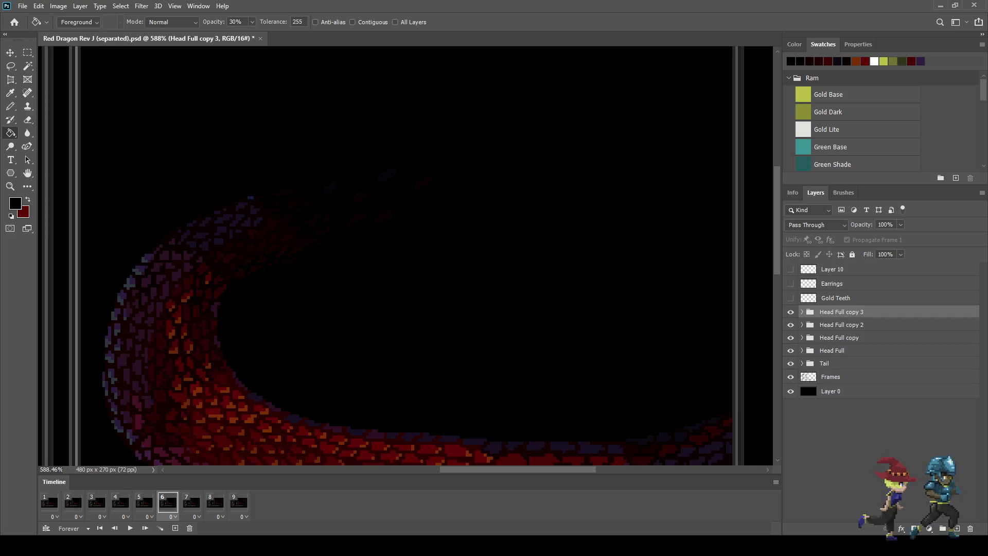
left_click(802, 312)
left_click_drag(791, 398, 791, 326)
left_click(819, 397)
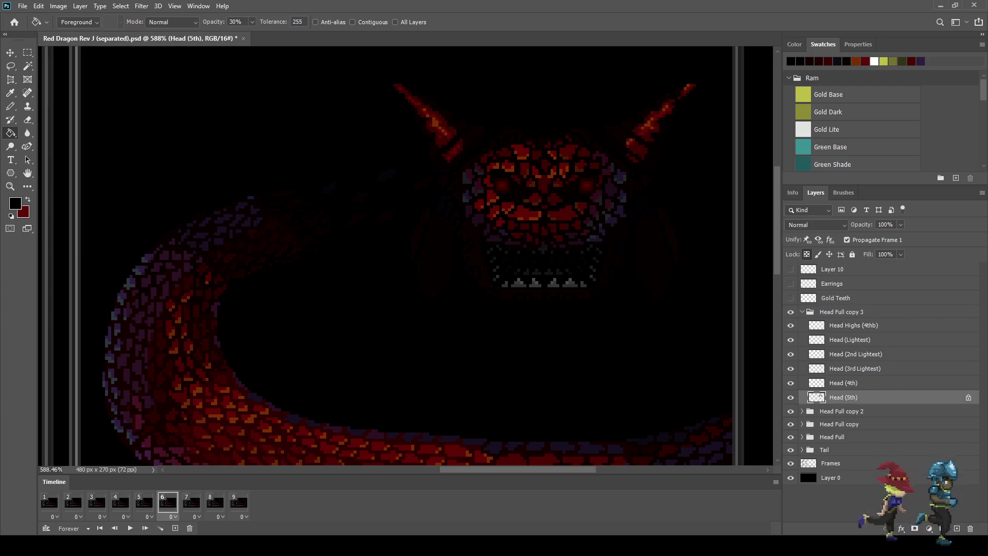
left_click(818, 382)
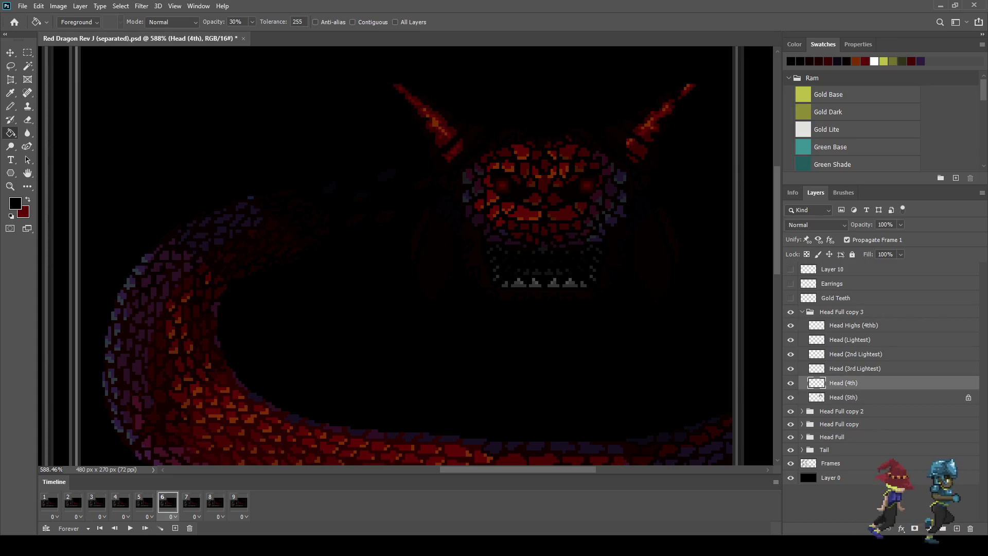